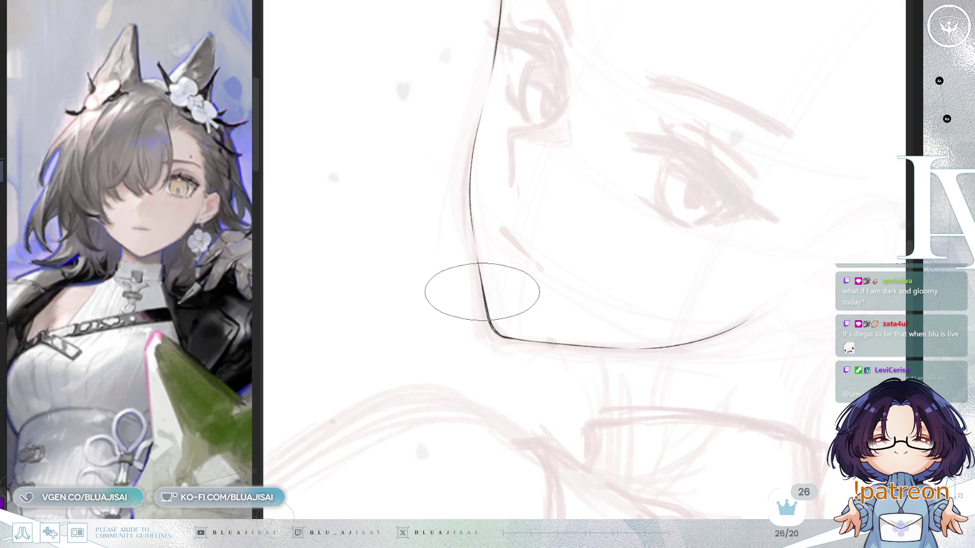
- Ink the jawline's vertical edge and extend the stroke upward along the cheek
{"action": "key", "text": "h"}
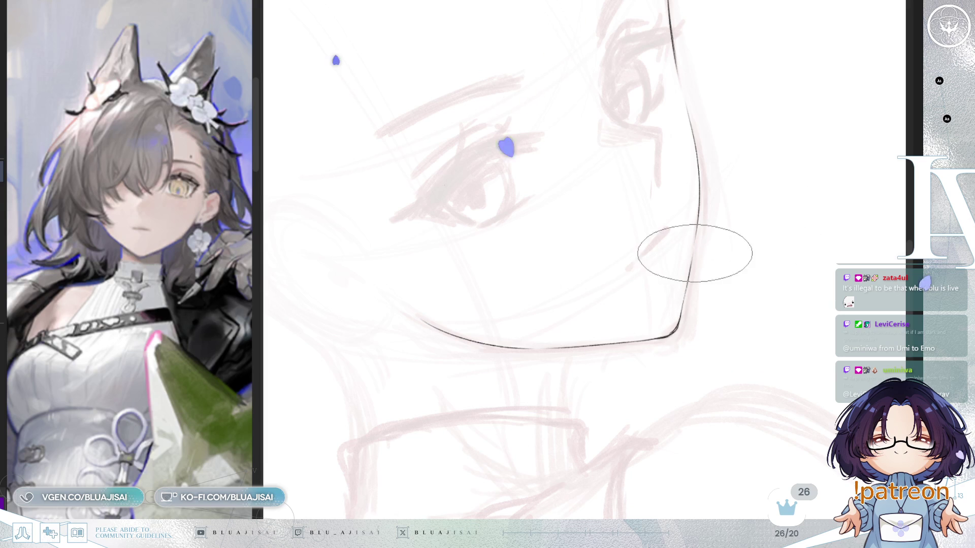
{"action": "left_click_drag", "start_coordinate": [692, 251], "coordinate": [681, 305]}
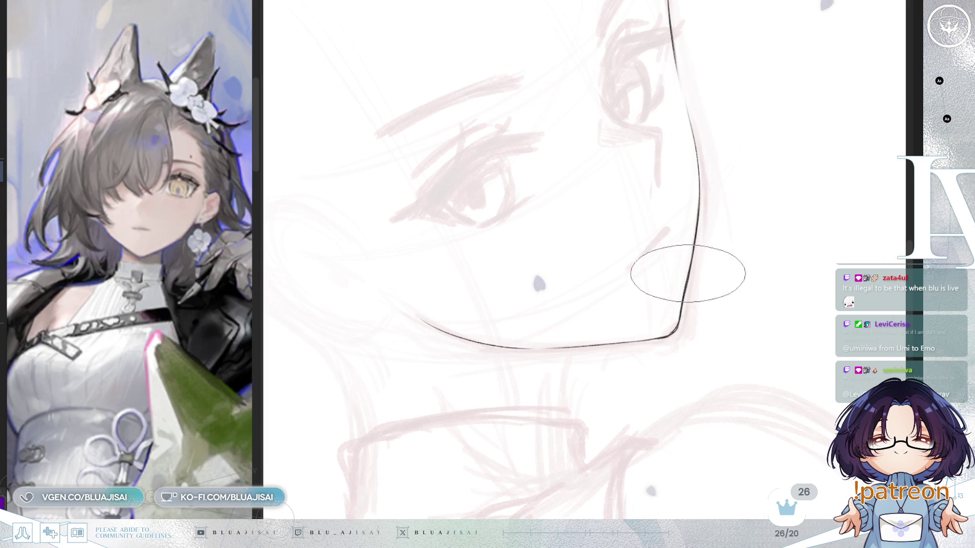
{"action": "key", "text": "Delete"}
{"action": "key", "text": "Delete"}
{"action": "key", "text": "Delete"}
{"action": "key", "text": "Delete"}
{"action": "key", "text": "End"}
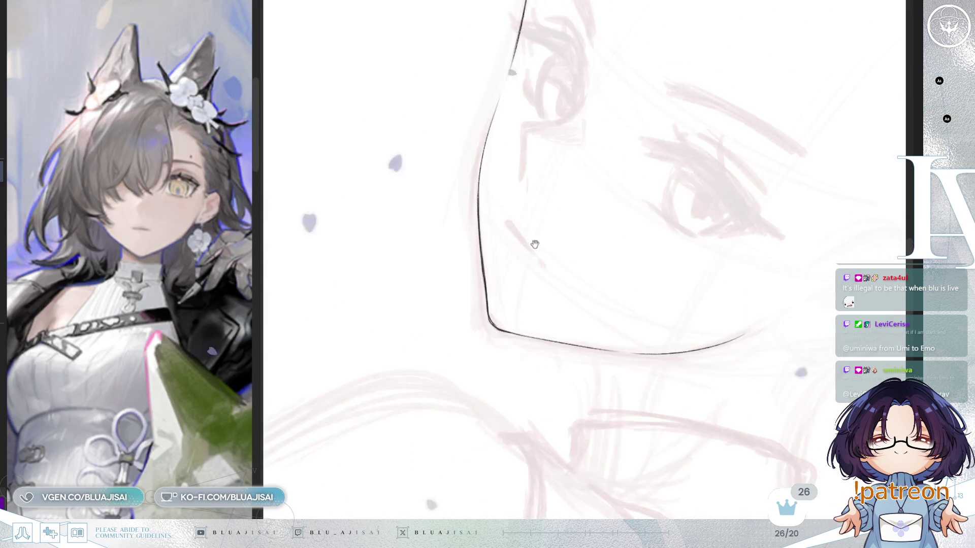
{"action": "key", "text": "End"}
{"action": "key", "text": "End"}
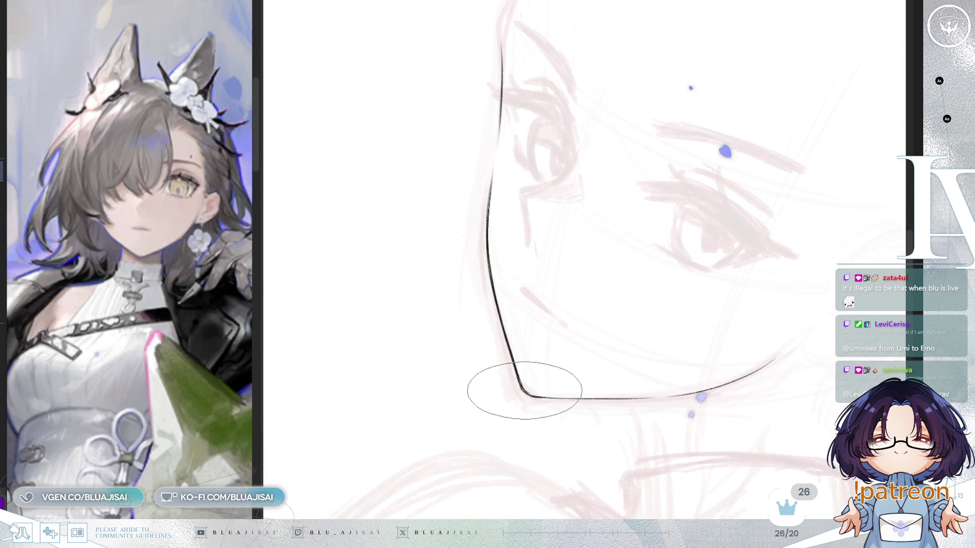
{"action": "key", "text": "Delete"}
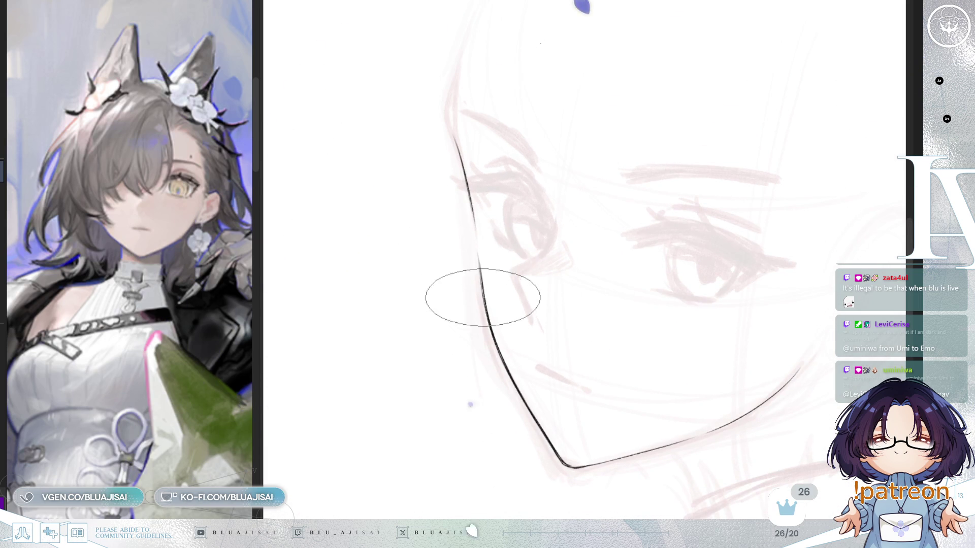
{"action": "left_click_drag", "start_coordinate": [453, 95], "coordinate": [459, 154]}
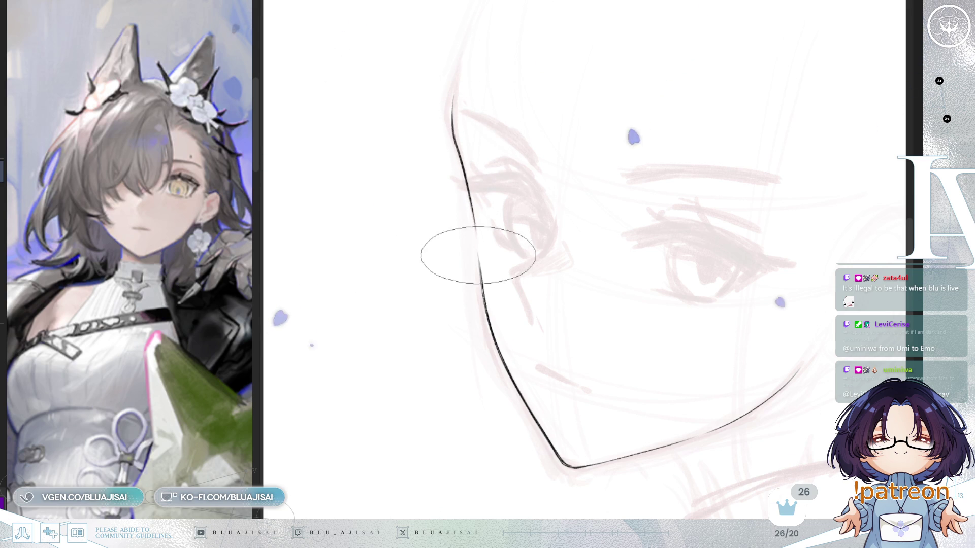
{"action": "key", "text": "bracketright"}
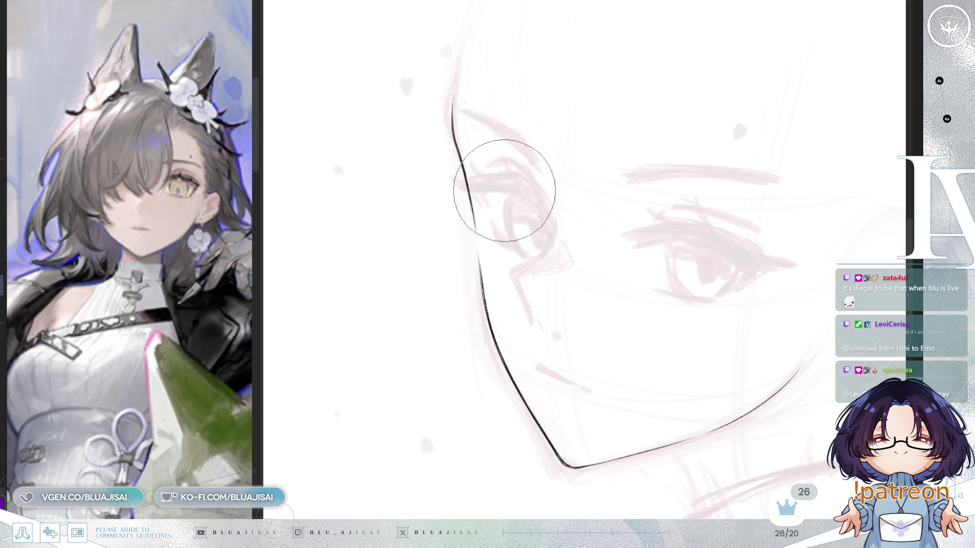
{"action": "key", "text": "bracketleft"}
{"action": "key", "text": "bracketleft"}
{"action": "key", "text": "bracketleft"}
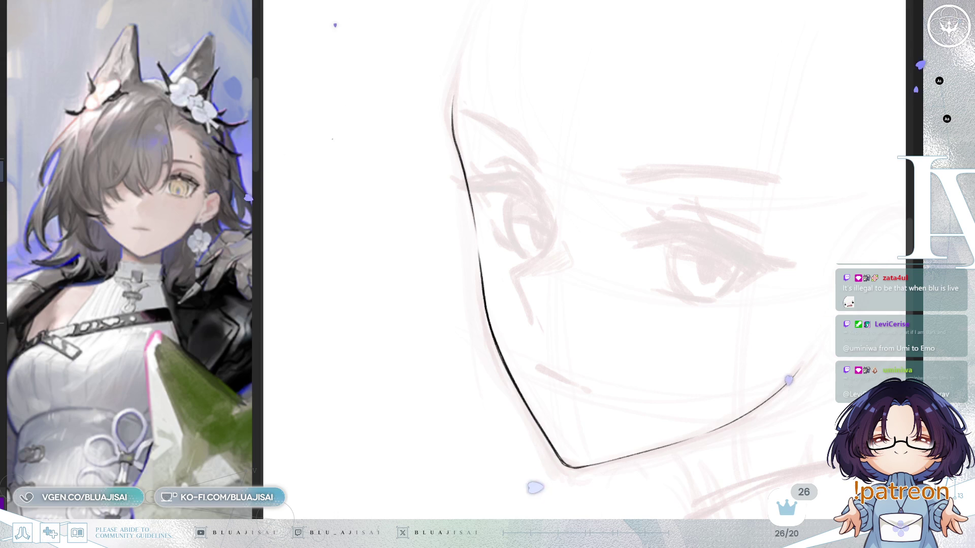
- Draw the two neck lines below the jaw and chin, then reveal the pink rough sketch layer
{"action": "left_click_drag", "start_coordinate": [781, 51], "coordinate": [781, 185]}
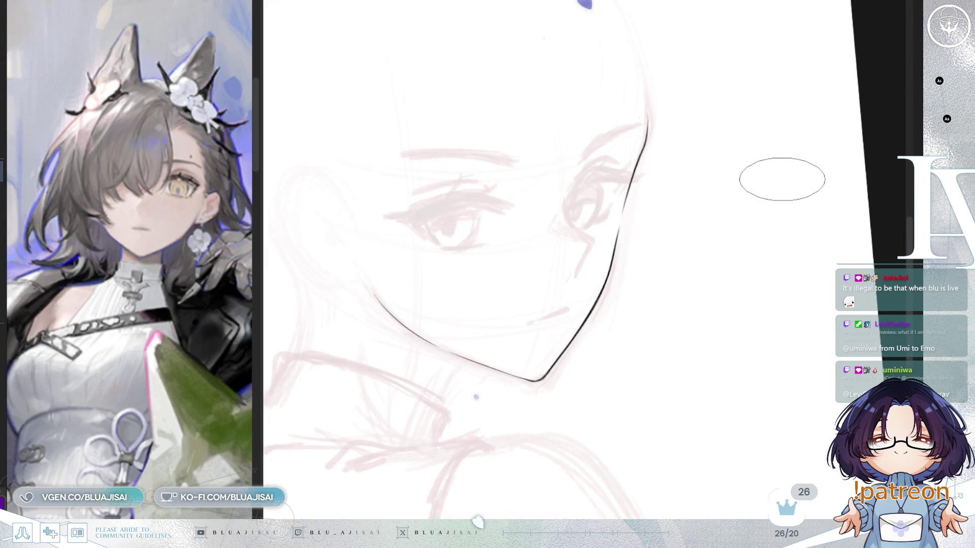
{"action": "left_click_drag", "start_coordinate": [783, 179], "coordinate": [780, 179]}
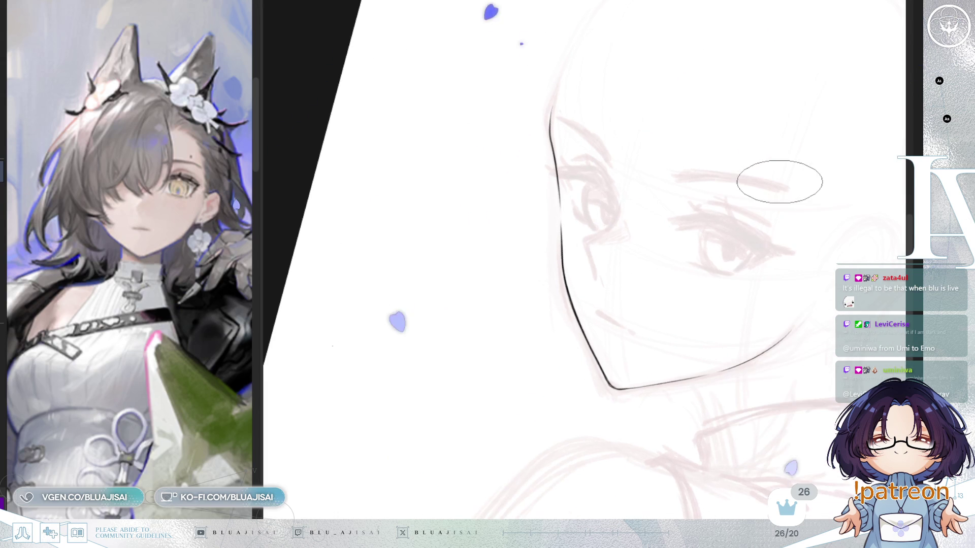
{"action": "key", "text": "5"}
{"action": "key", "text": "Insert"}
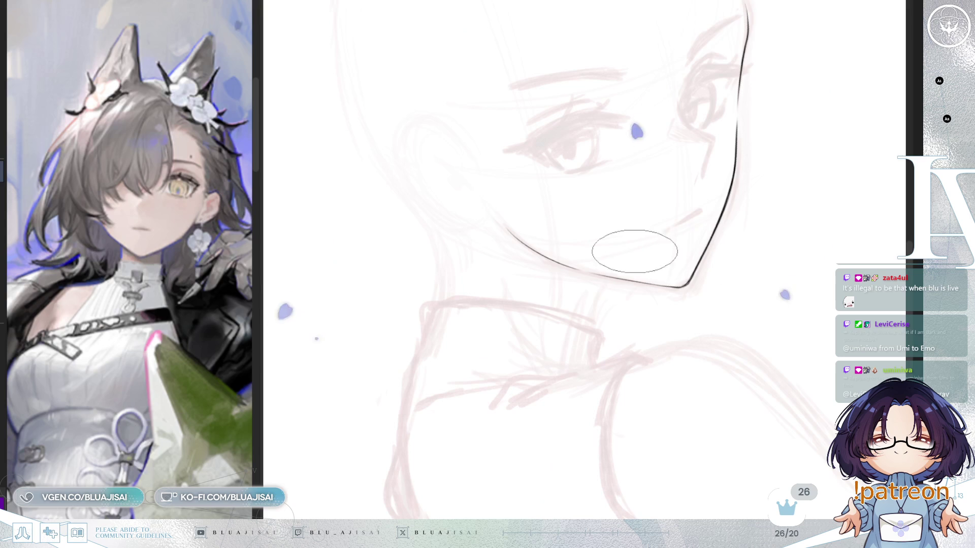
{"action": "left_click_drag", "start_coordinate": [601, 278], "coordinate": [589, 321]}
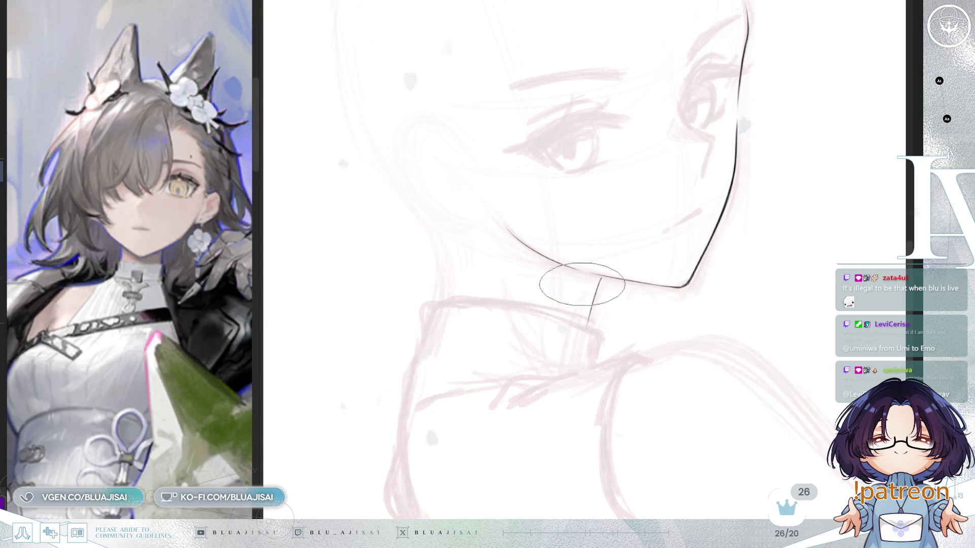
{"action": "left_click_drag", "start_coordinate": [487, 246], "coordinate": [484, 311]}
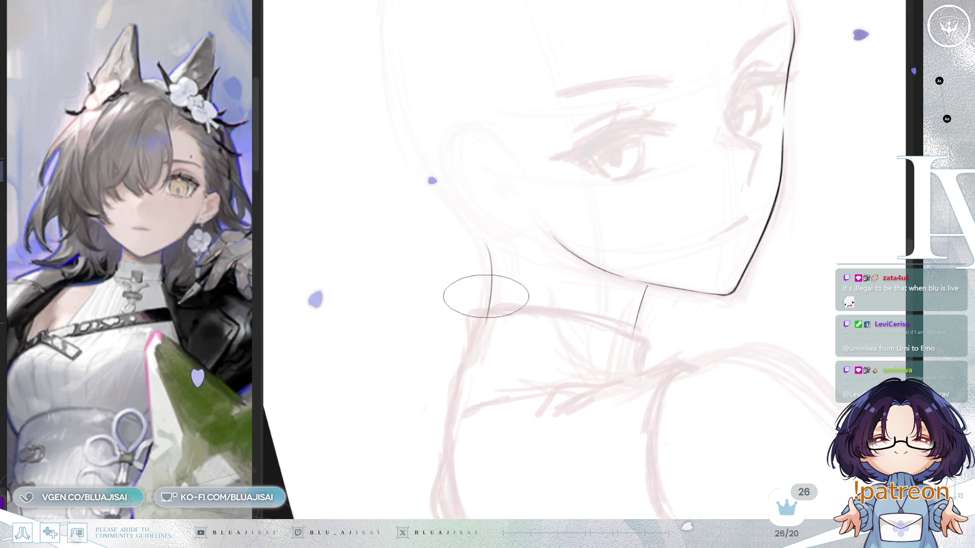
{"action": "key", "text": "ctrl+z"}
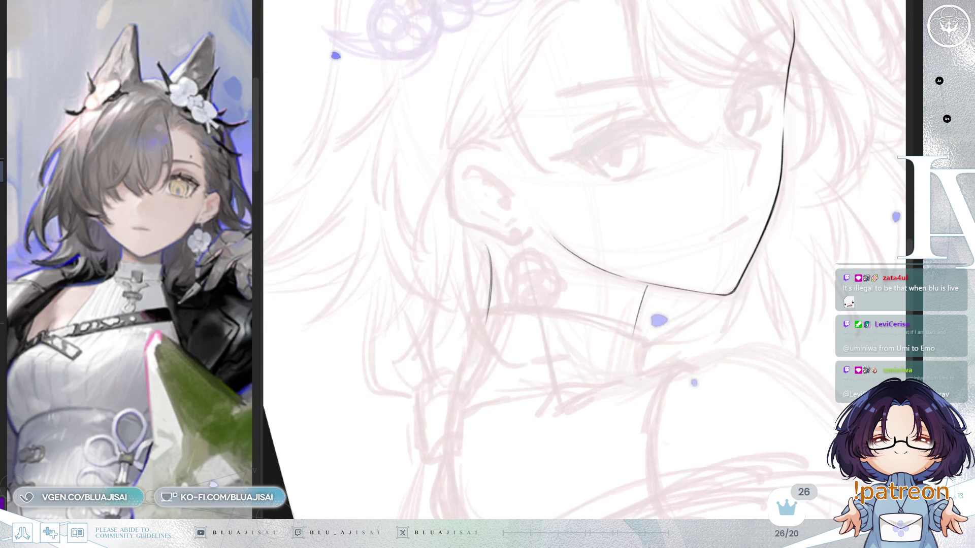
- Ink the ear's top curve and continue it around the earlobe, checking it mirrored
{"action": "key", "text": "h"}
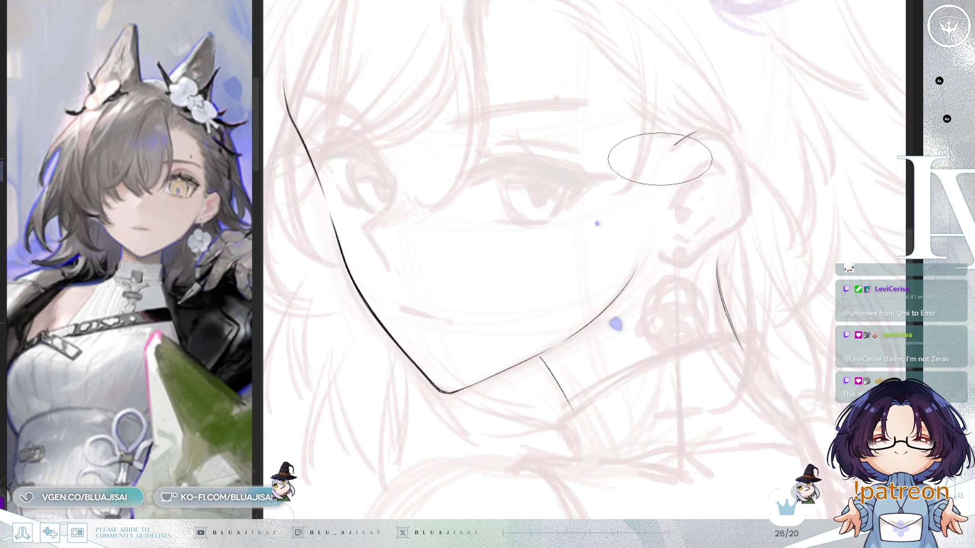
{"action": "left_click_drag", "start_coordinate": [697, 135], "coordinate": [739, 186]}
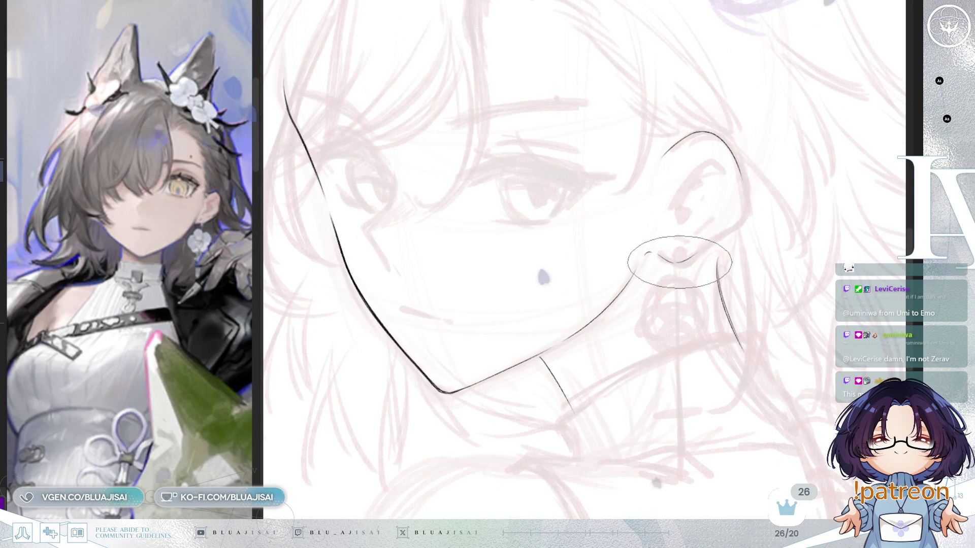
{"action": "mouse_move", "coordinate": [700, 246]}
{"action": "left_mouse_down"}
{"action": "mouse_move", "coordinate": [673, 262]}
{"action": "mouse_move", "coordinate": [740, 187]}
{"action": "left_mouse_up"}
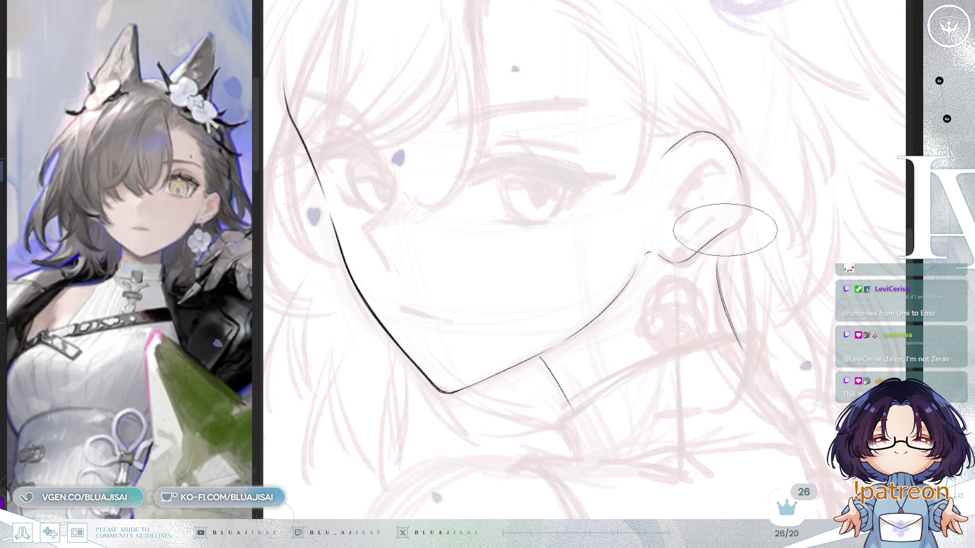
{"action": "key", "text": "h"}
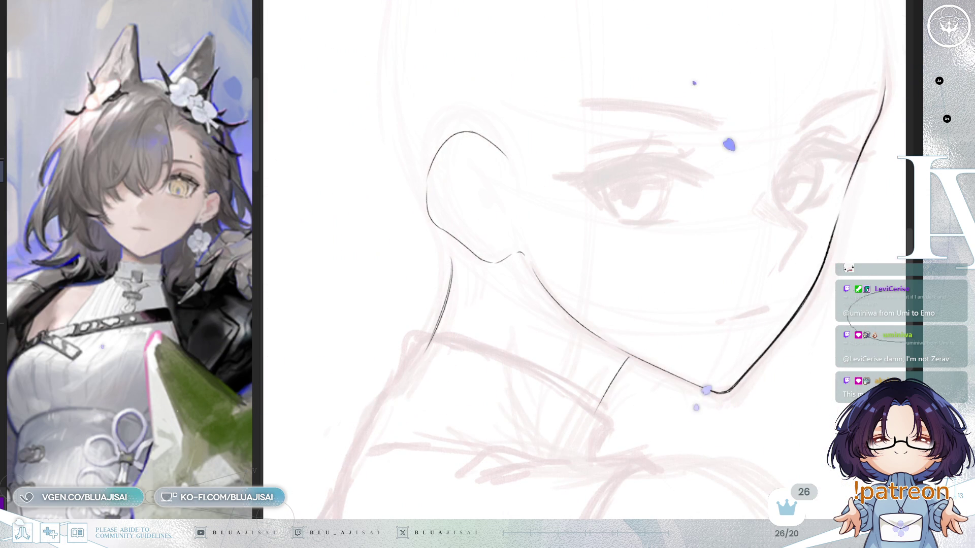
{"action": "key", "text": "h"}
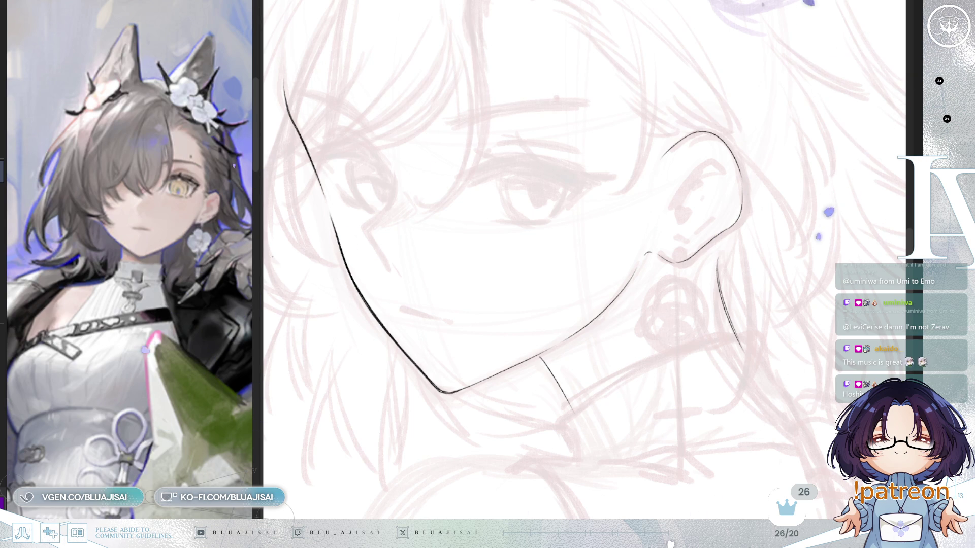
{"action": "left_click_drag", "start_coordinate": [652, 54], "coordinate": [661, 130]}
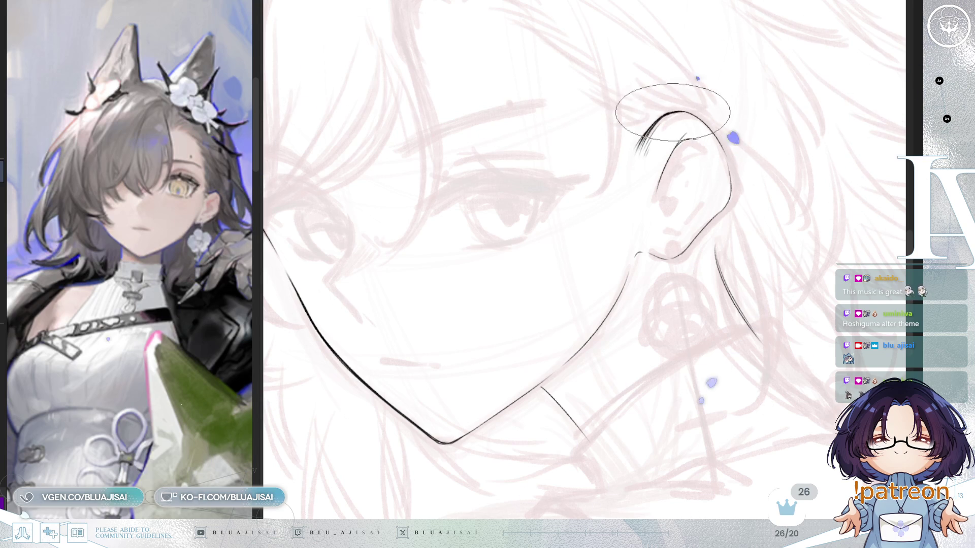
- Adjust the brush size and rotate the canvas to angle the ear and jaw for inking
{"action": "key", "text": "bracketleft"}
{"action": "key", "text": "bracketright"}
{"action": "mouse_move", "coordinate": [665, 144]}
{"action": "left_mouse_down"}
{"action": "mouse_move", "coordinate": [686, 113]}
{"action": "mouse_move", "coordinate": [591, 157]}
{"action": "mouse_move", "coordinate": [675, 186]}
{"action": "mouse_move", "coordinate": [533, 135]}
{"action": "mouse_move", "coordinate": [548, 131]}
{"action": "left_mouse_up"}
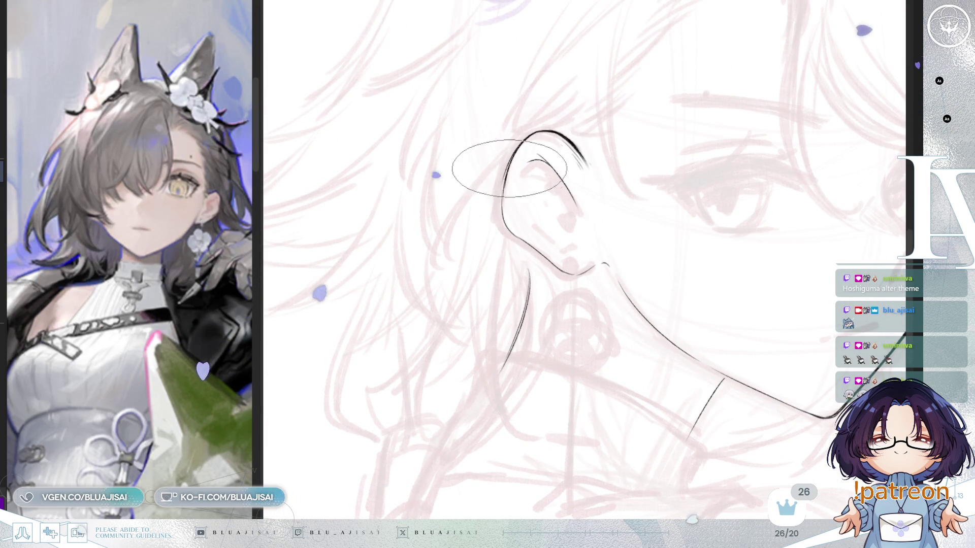
{"action": "mouse_move", "coordinate": [508, 173]}
{"action": "left_mouse_down"}
{"action": "mouse_move", "coordinate": [556, 186]}
{"action": "mouse_move", "coordinate": [581, 210]}
{"action": "left_mouse_up"}
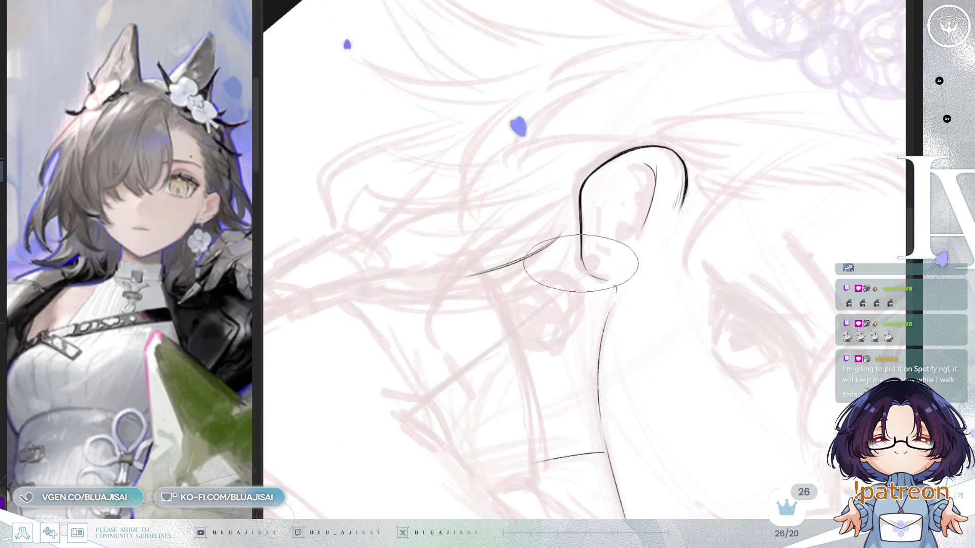
{"action": "mouse_move", "coordinate": [569, 224]}
{"action": "left_mouse_down"}
{"action": "mouse_move", "coordinate": [648, 174]}
{"action": "mouse_move", "coordinate": [577, 281]}
{"action": "left_mouse_up"}
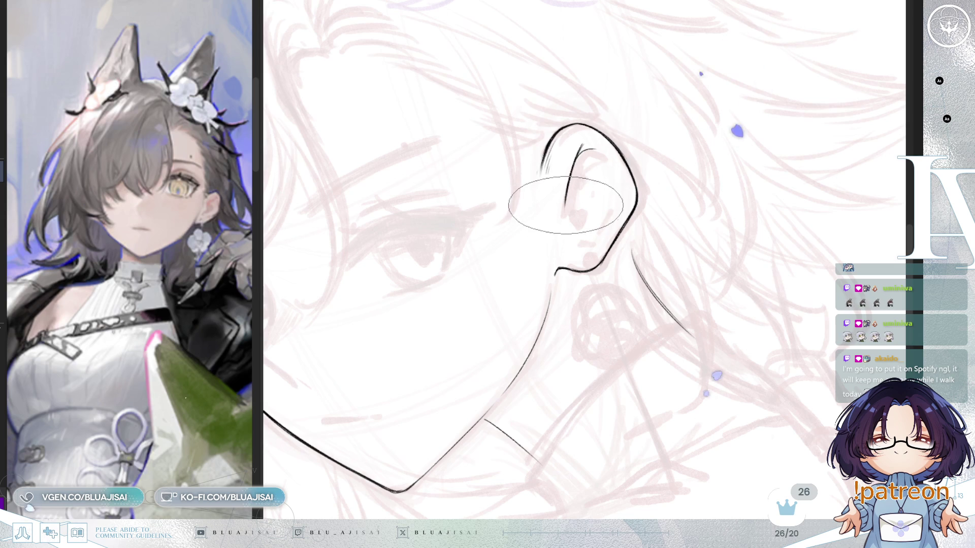
{"action": "key", "text": "Delete"}
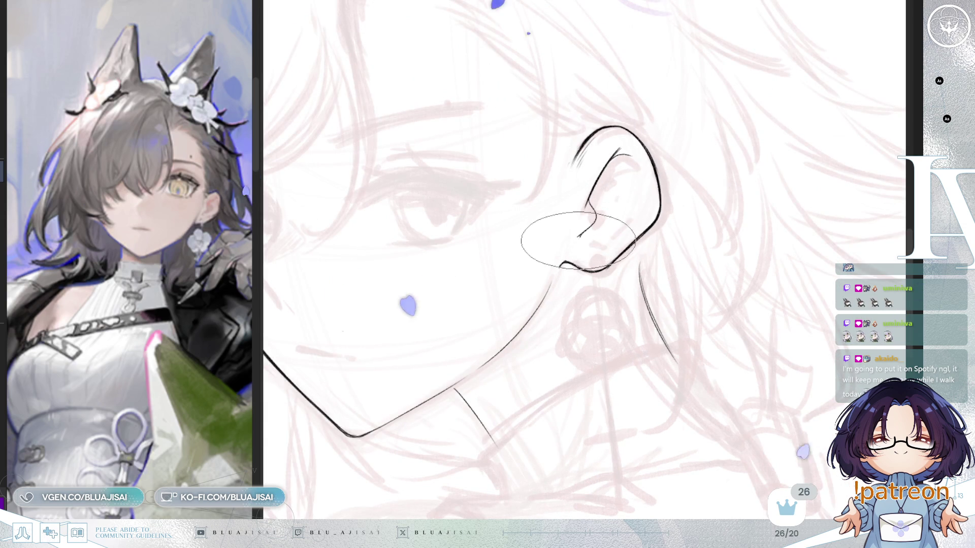
{"action": "left_click_drag", "start_coordinate": [612, 217], "coordinate": [604, 213]}
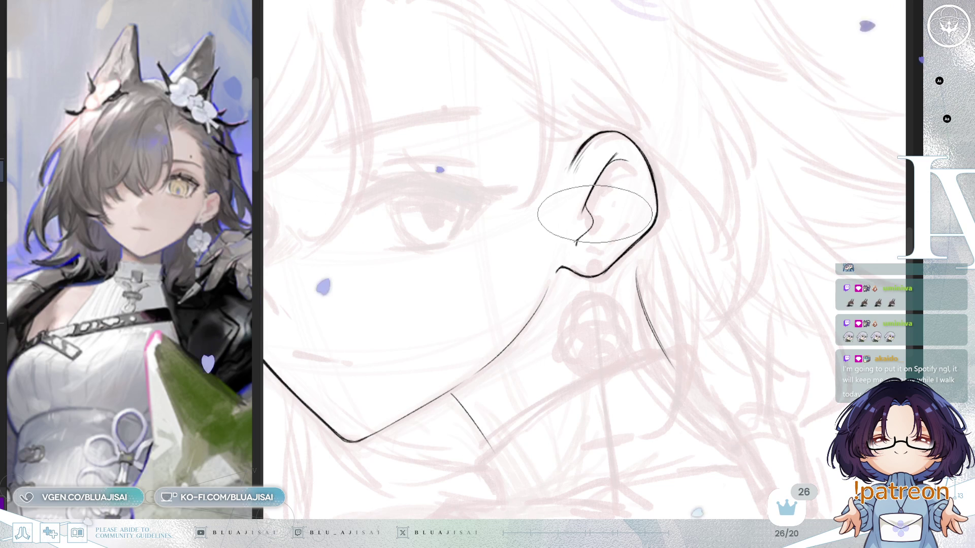
{"action": "left_click_drag", "start_coordinate": [594, 216], "coordinate": [629, 223]}
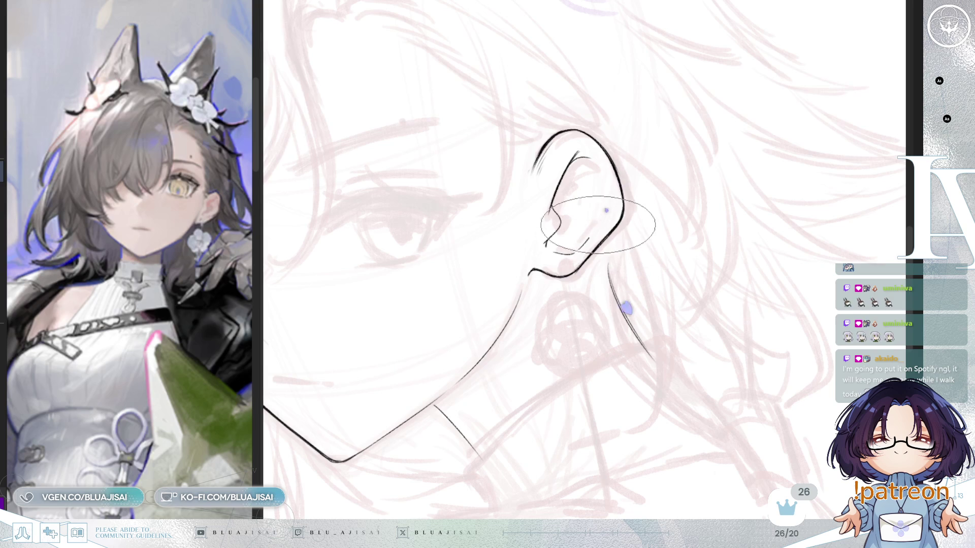
{"action": "mouse_move", "coordinate": [602, 209]}
{"action": "left_mouse_down"}
{"action": "mouse_move", "coordinate": [618, 191]}
{"action": "mouse_move", "coordinate": [618, 225]}
{"action": "left_mouse_up"}
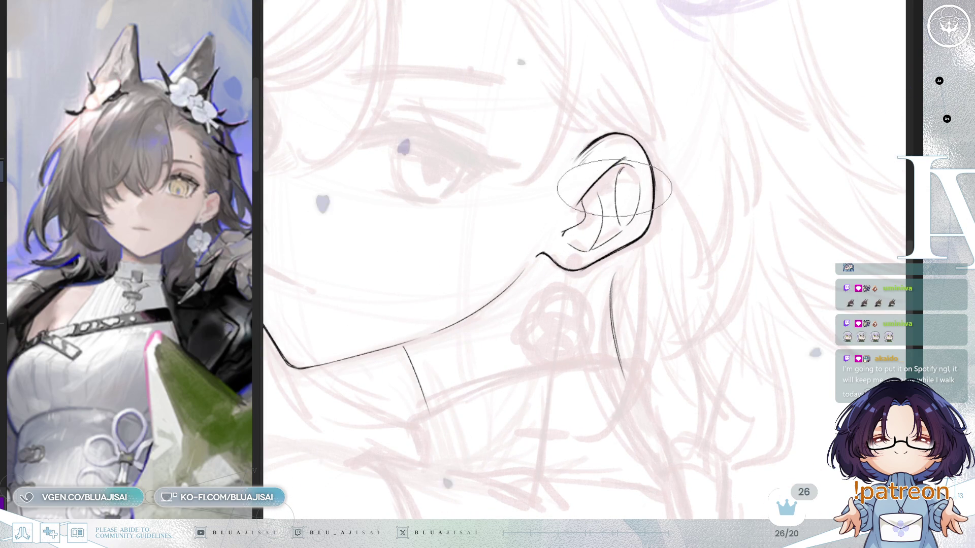
- Zoom in on the ear and turn the canvas until the neck line runs vertically
{"action": "left_click_drag", "start_coordinate": [625, 177], "coordinate": [643, 179]}
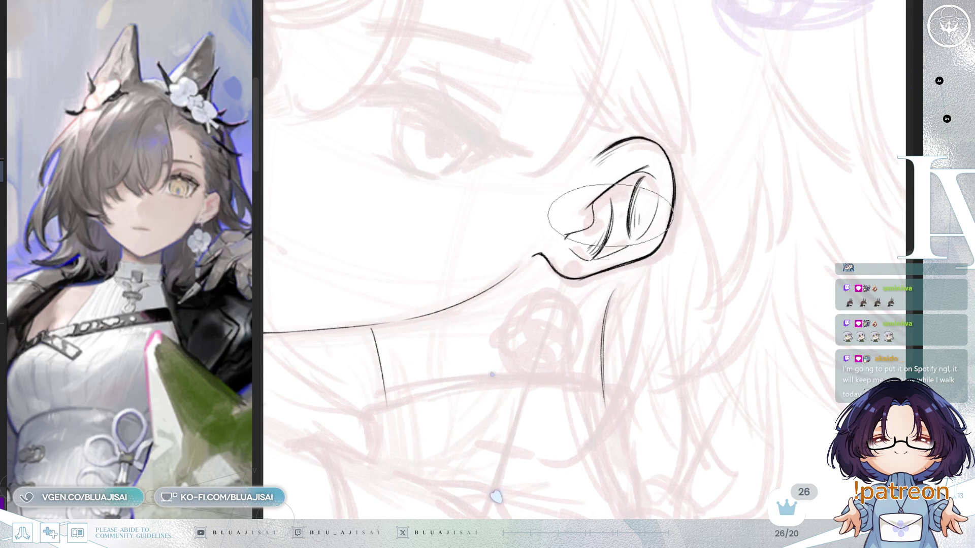
{"action": "left_click_drag", "start_coordinate": [591, 202], "coordinate": [605, 231]}
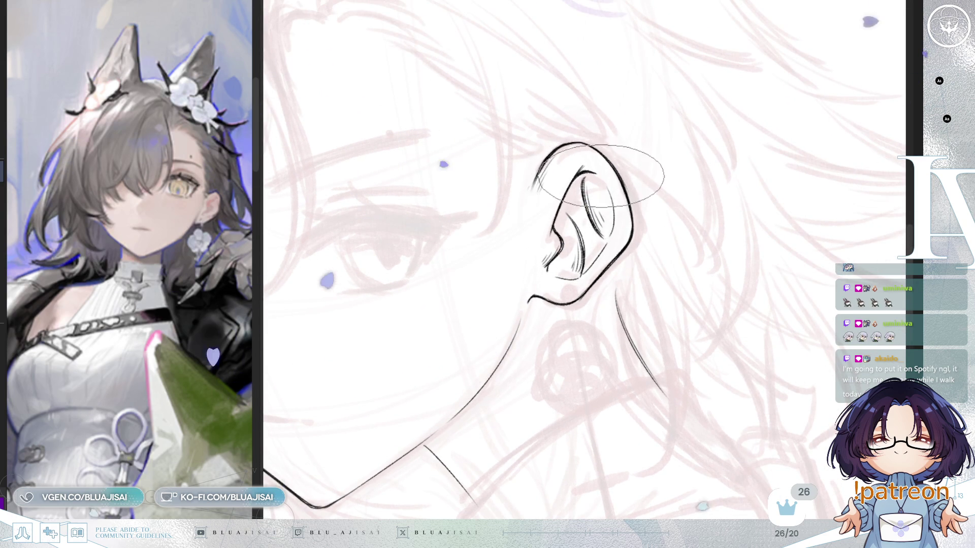
{"action": "left_click_drag", "start_coordinate": [610, 152], "coordinate": [626, 145]}
{"action": "left_click_drag", "start_coordinate": [576, 168], "coordinate": [574, 200]}
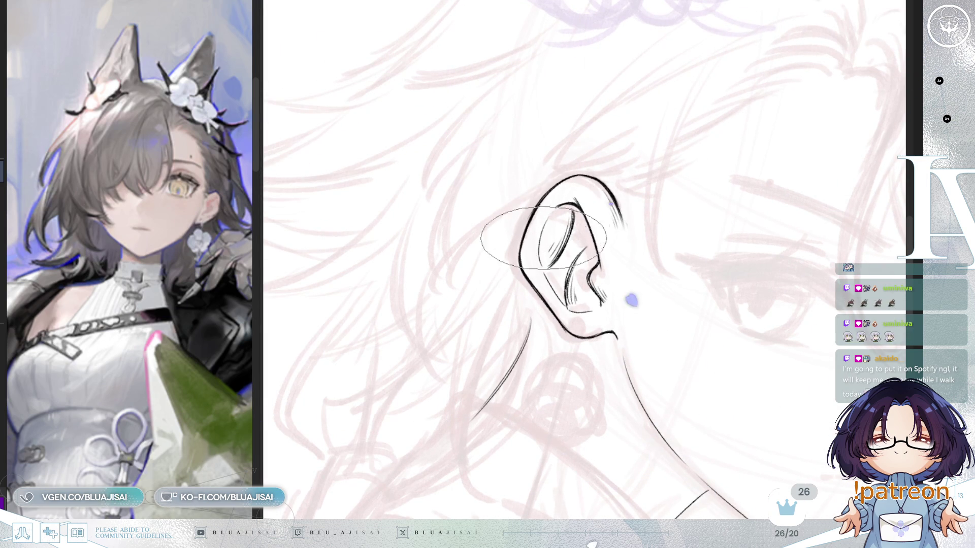
{"action": "left_click_drag", "start_coordinate": [564, 41], "coordinate": [525, 113]}
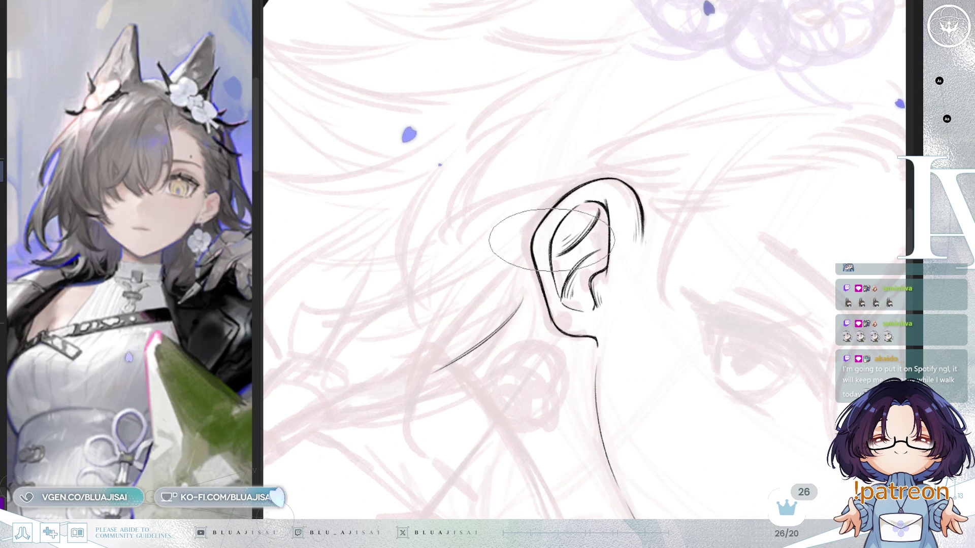
{"action": "left_click_drag", "start_coordinate": [562, 303], "coordinate": [581, 313]}
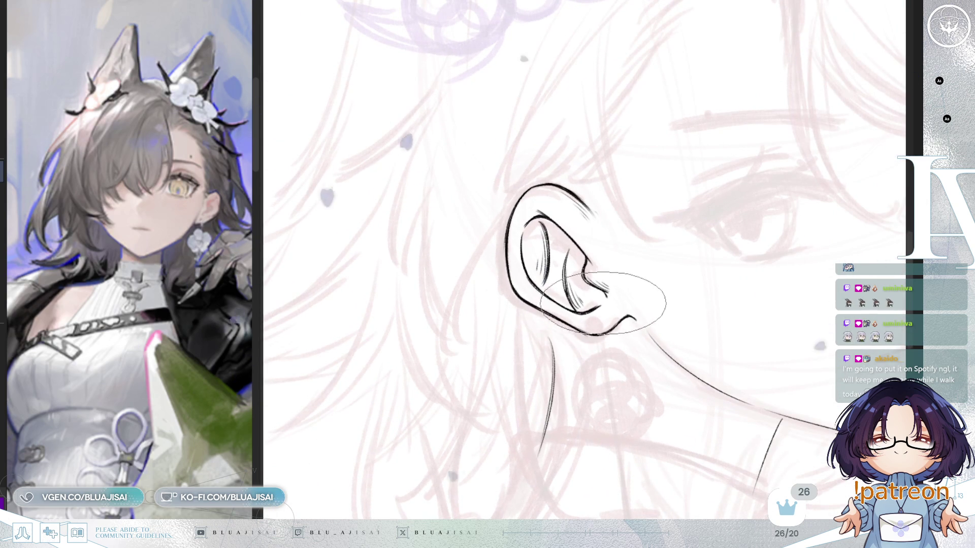
{"action": "key", "text": "End"}
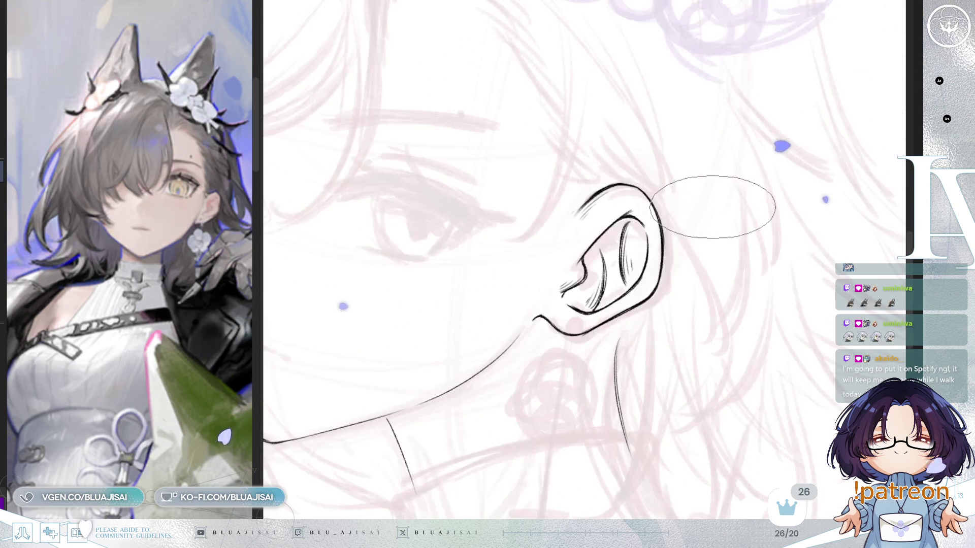
{"action": "key", "text": "End"}
{"action": "left_click_drag", "start_coordinate": [702, 212], "coordinate": [533, 186]}
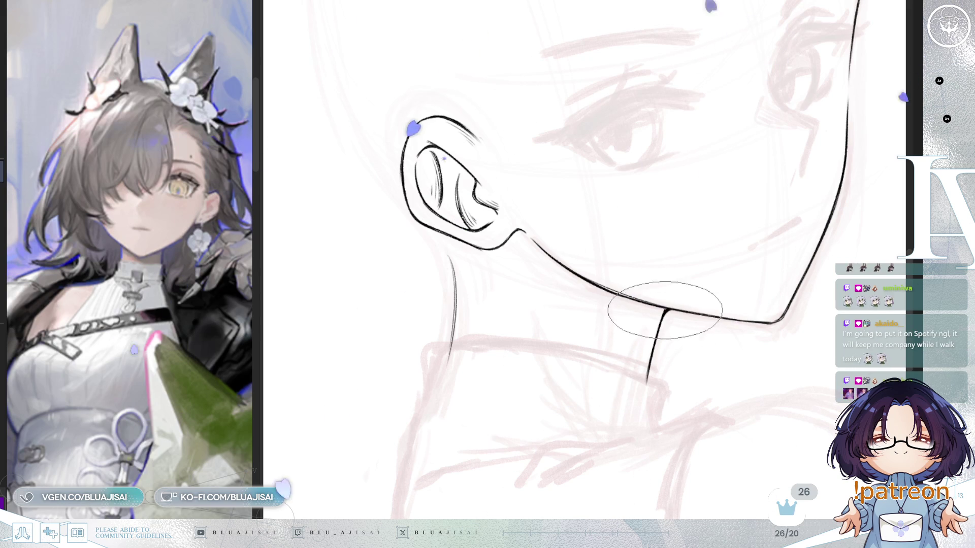
- Mirror the canvas to check the jaw and neck lines, then tilt and pull back the view
{"action": "key", "text": "m"}
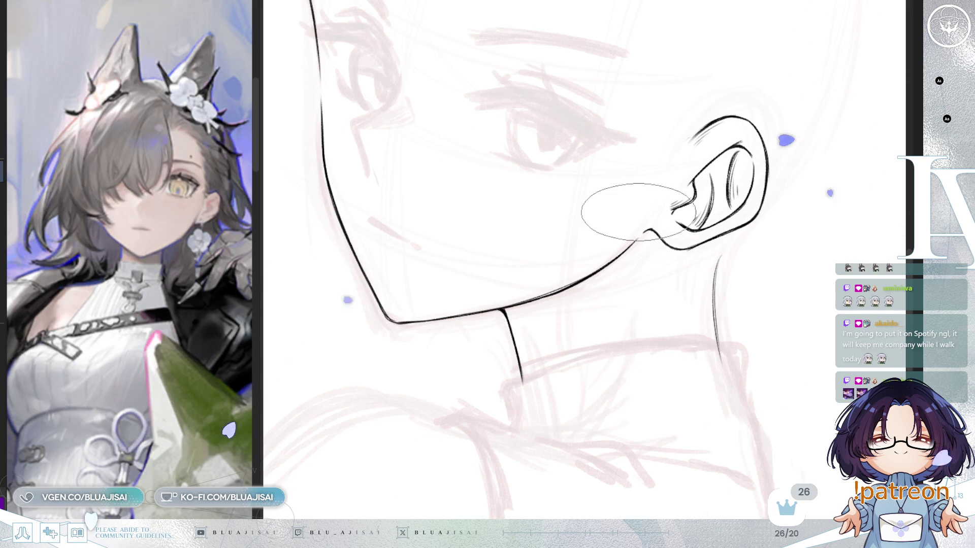
{"action": "left_click_drag", "start_coordinate": [641, 320], "coordinate": [636, 336]}
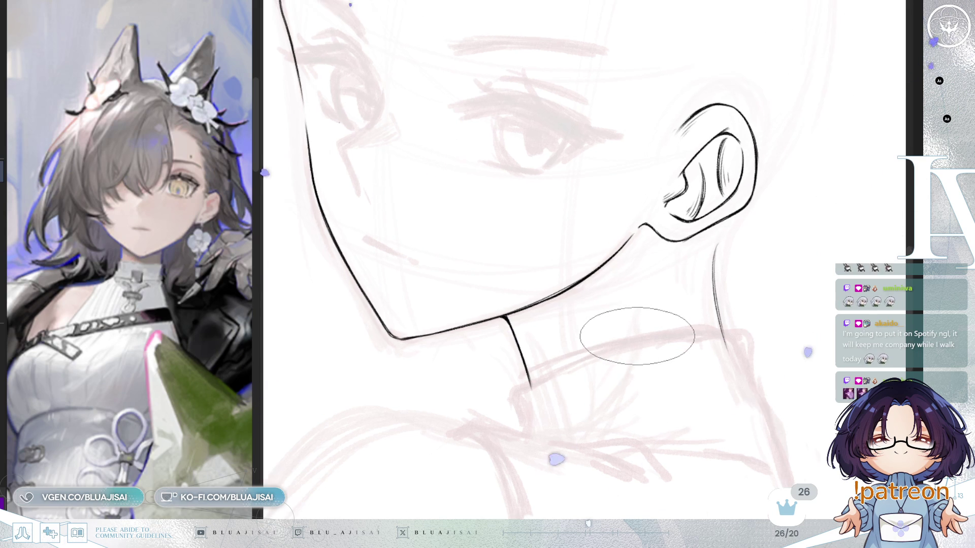
{"action": "mouse_move", "coordinate": [651, 372]}
{"action": "left_mouse_down"}
{"action": "mouse_move", "coordinate": [650, 348]}
{"action": "mouse_move", "coordinate": [531, 190]}
{"action": "left_mouse_up"}
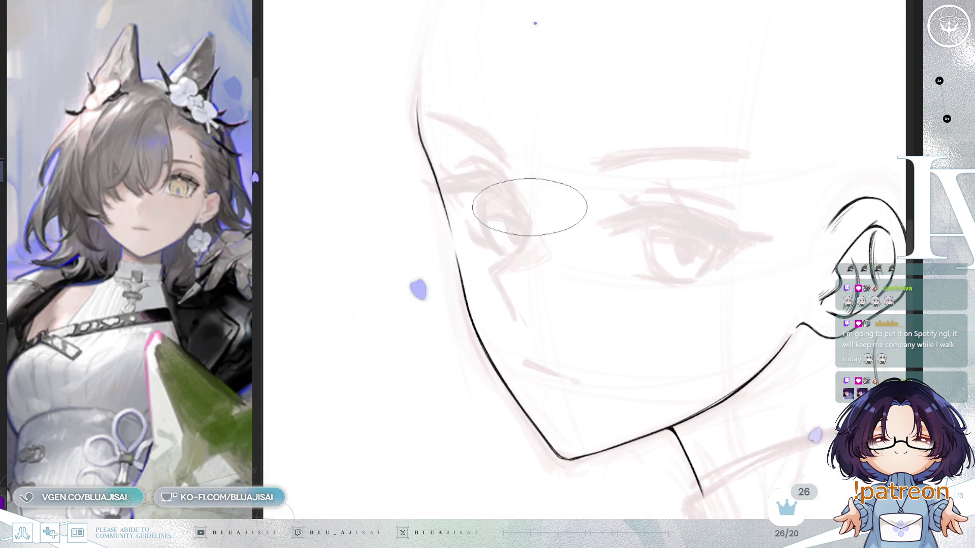
- Draw the short mouth line below the nose and check its placement mirrored
{"action": "key", "text": "m"}
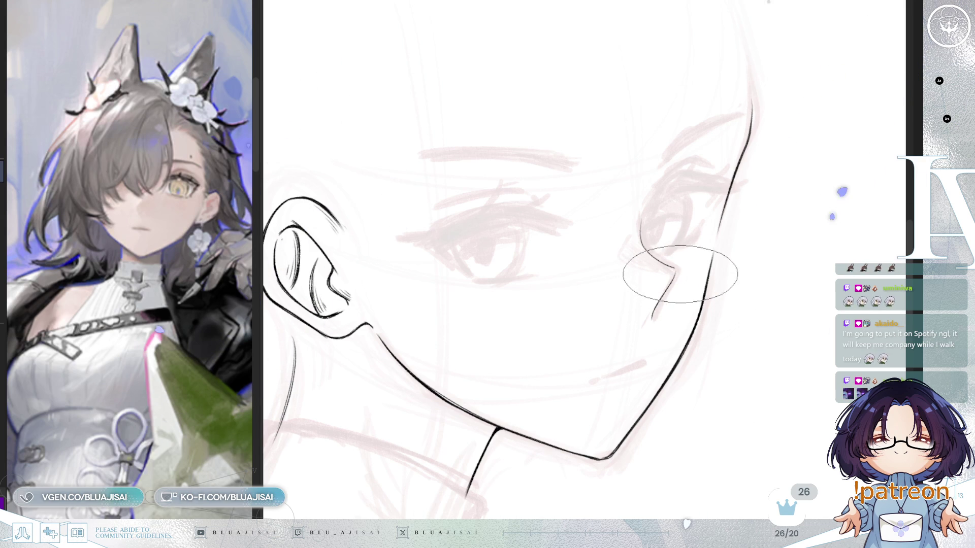
{"action": "key", "text": "Insert"}
{"action": "key", "text": "Insert"}
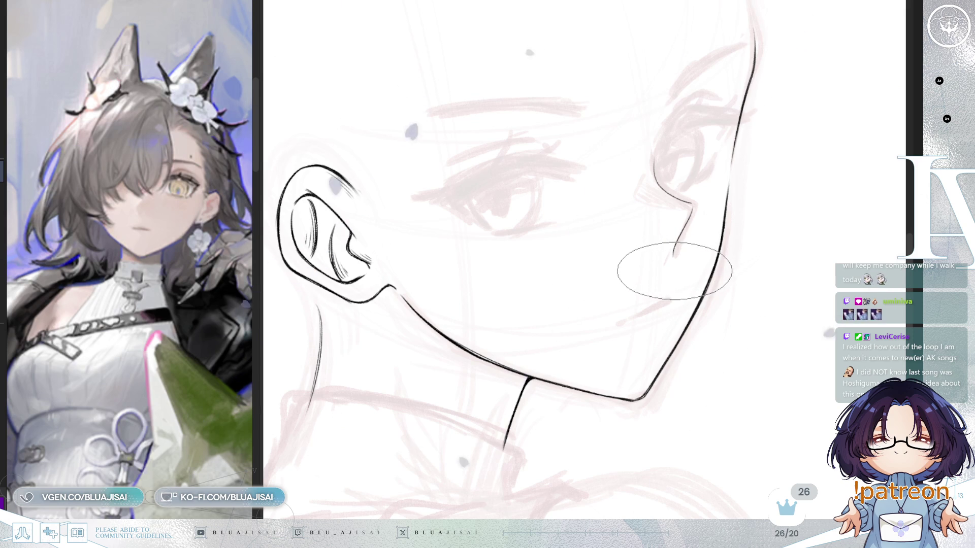
{"action": "left_click_drag", "start_coordinate": [665, 309], "coordinate": [687, 287]}
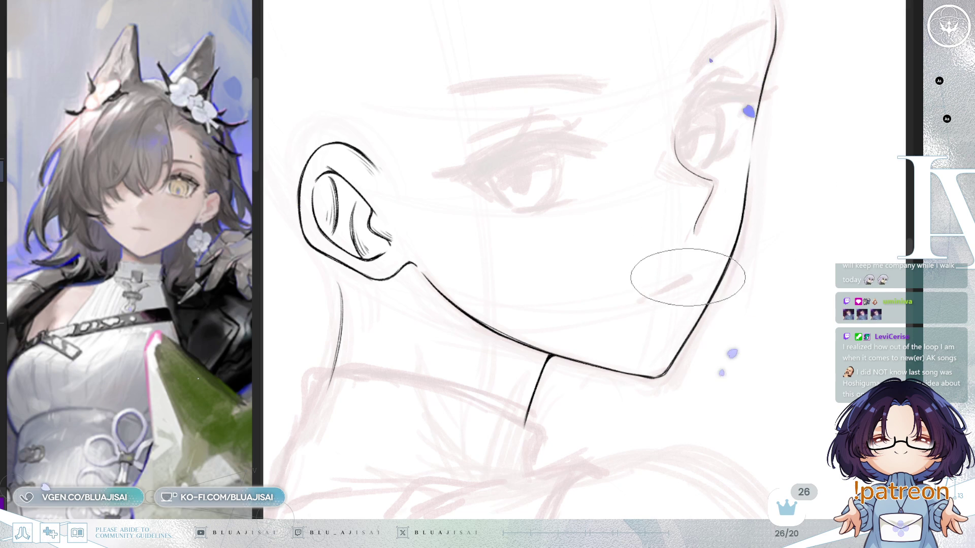
{"action": "left_click_drag", "start_coordinate": [687, 279], "coordinate": [671, 286]}
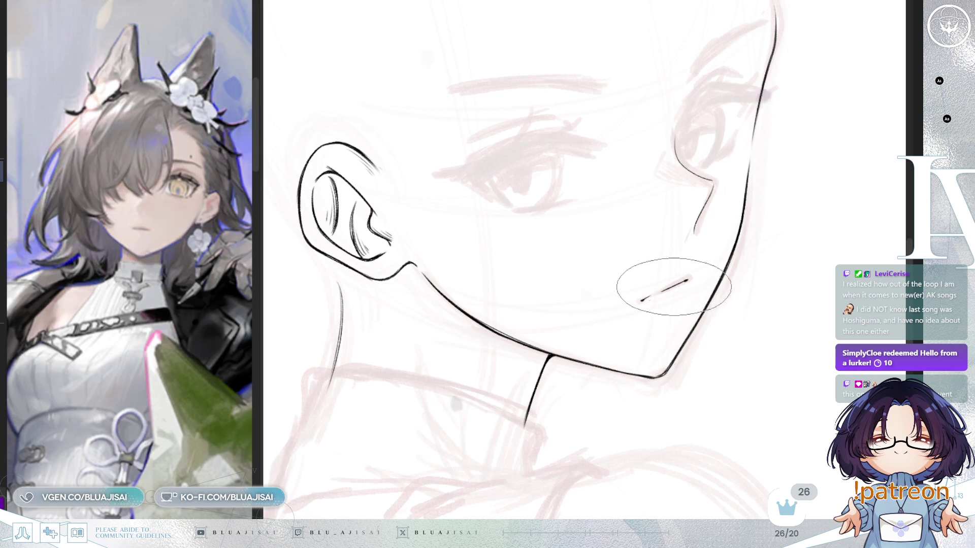
{"action": "left_click_drag", "start_coordinate": [641, 300], "coordinate": [658, 294]}
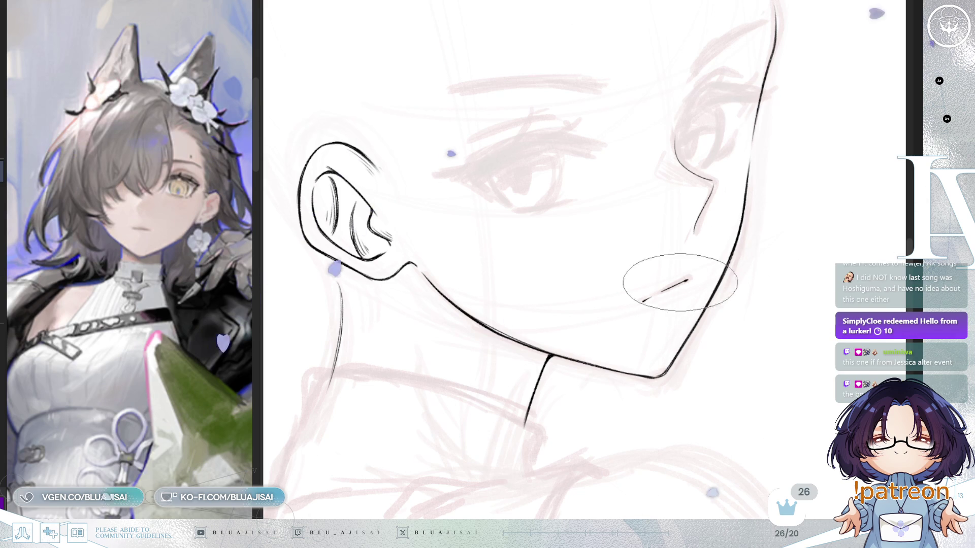
{"action": "key", "text": "h"}
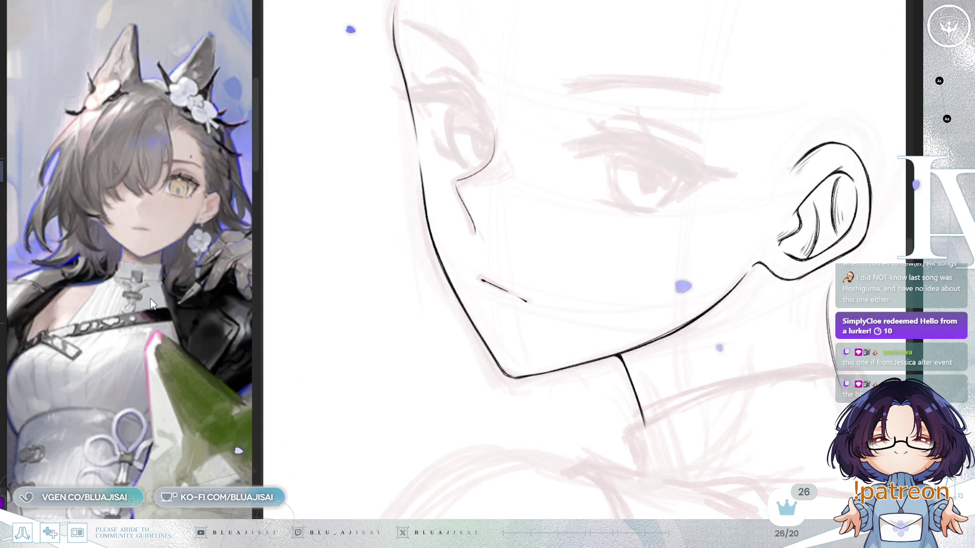
{"action": "key", "text": "h"}
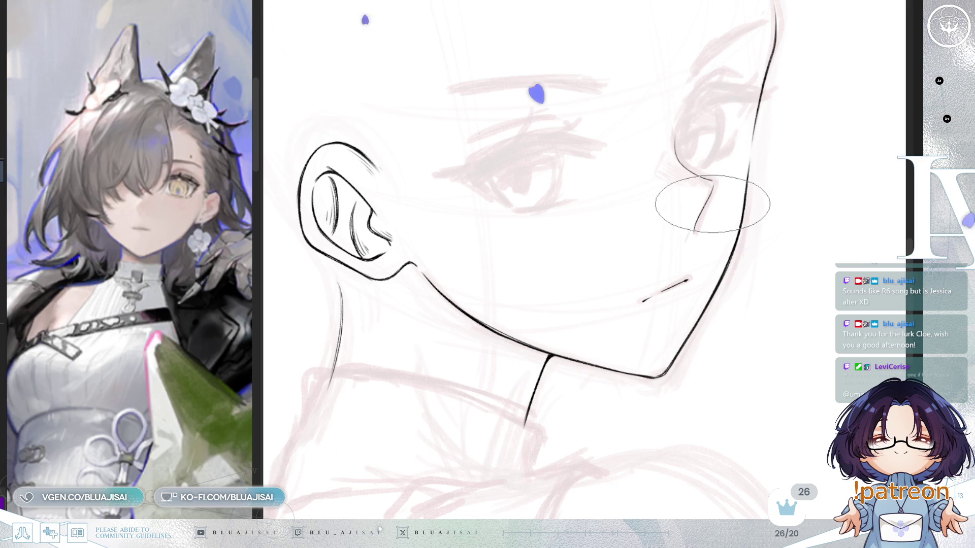
{"action": "scroll", "coordinate": [685, 228], "scroll_direction": "up", "scroll_amount": 3}
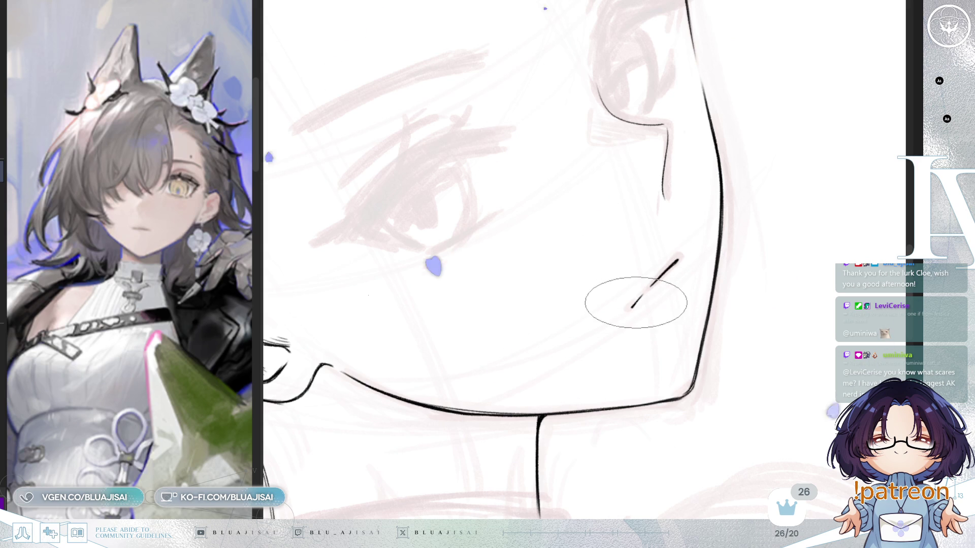
{"action": "left_click_drag", "start_coordinate": [633, 307], "coordinate": [763, 235]}
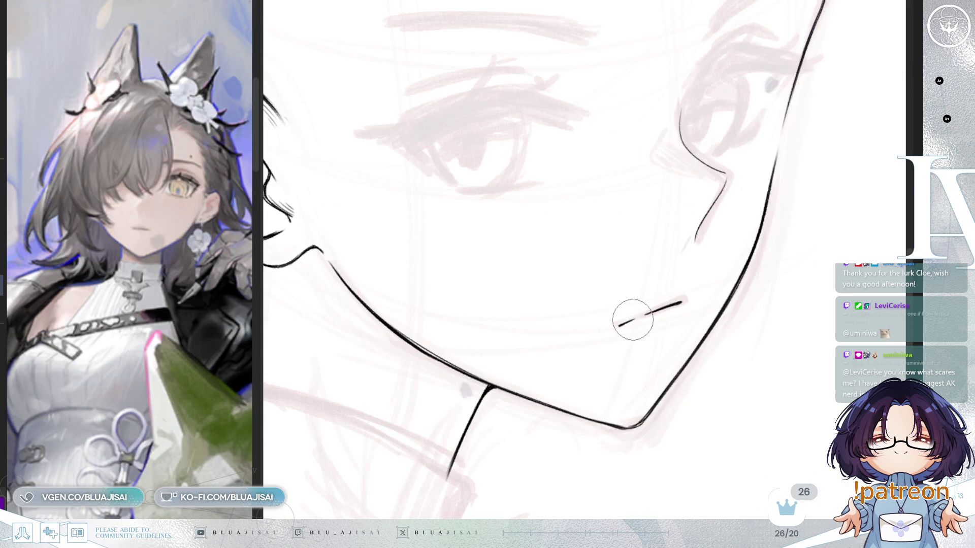
- Sharpen the join of the nose and cheek lines into a crisp corner, checking mirrored
{"action": "key", "text": "Delete"}
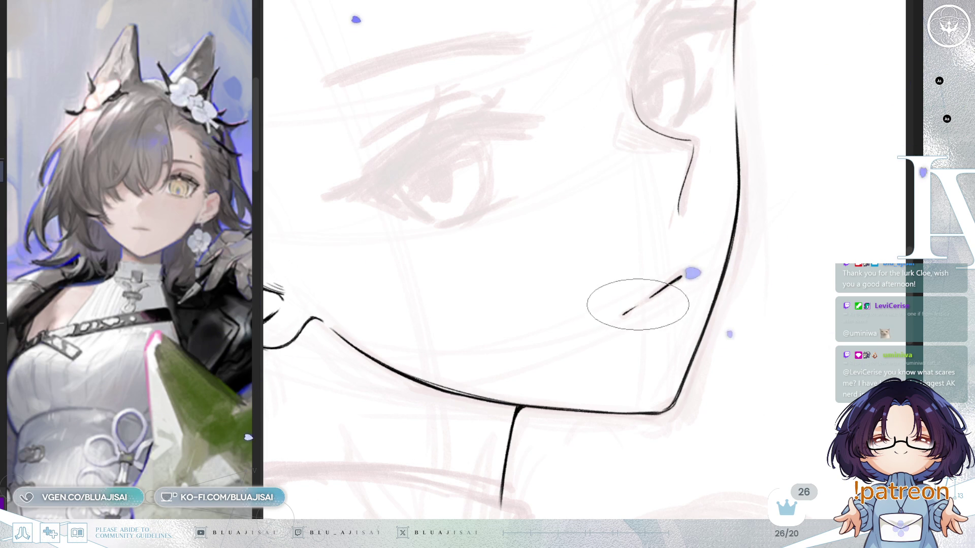
{"action": "key", "text": "m"}
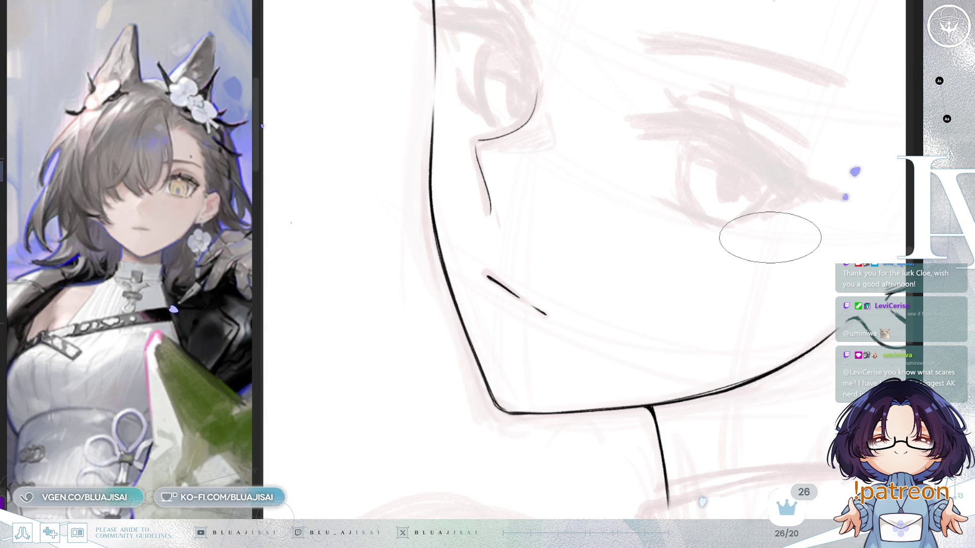
{"action": "key", "text": "Delete"}
{"action": "key", "text": "m"}
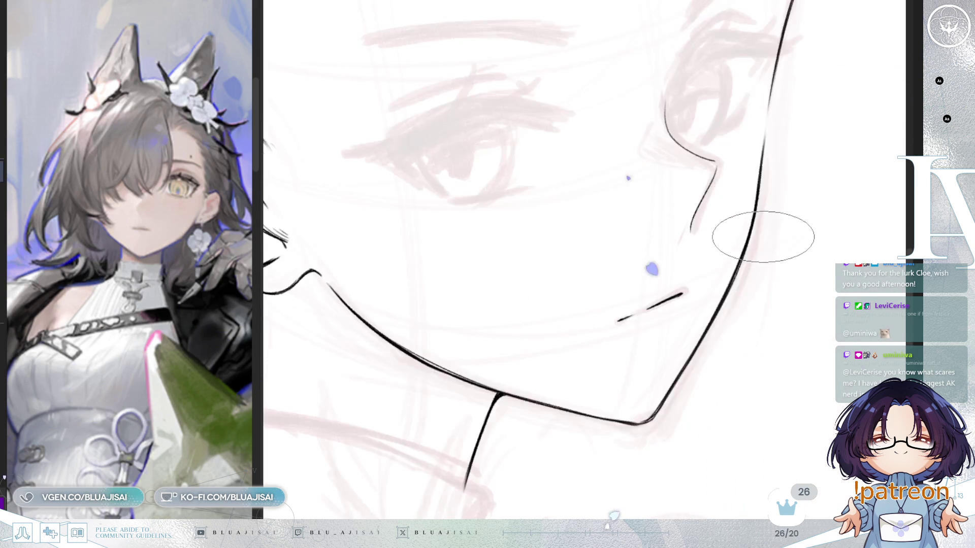
{"action": "scroll", "coordinate": [765, 238], "scroll_direction": "down", "scroll_amount": 2}
{"action": "scroll", "coordinate": [760, 230], "scroll_direction": "up", "scroll_amount": 2}
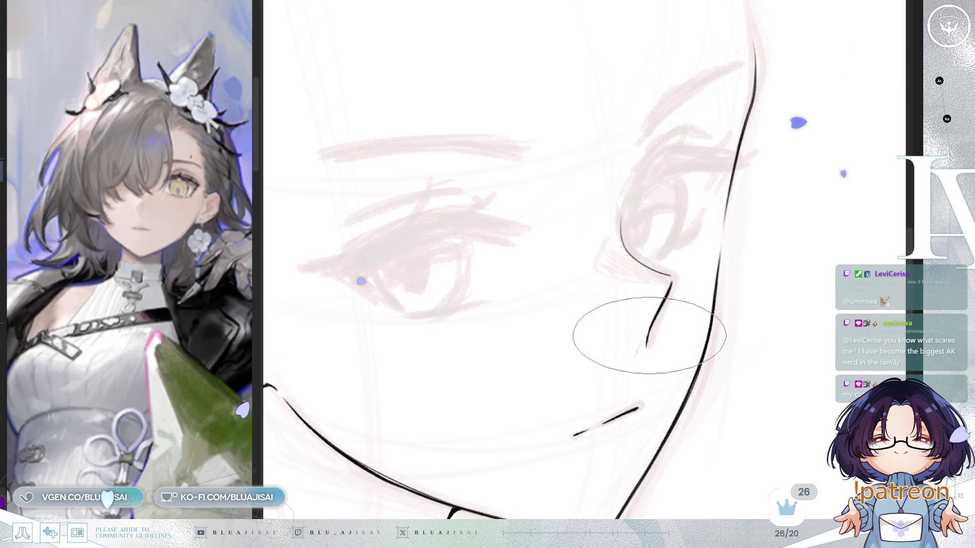
{"action": "key", "text": "m"}
{"action": "left_click_drag", "start_coordinate": [506, 271], "coordinate": [497, 278]}
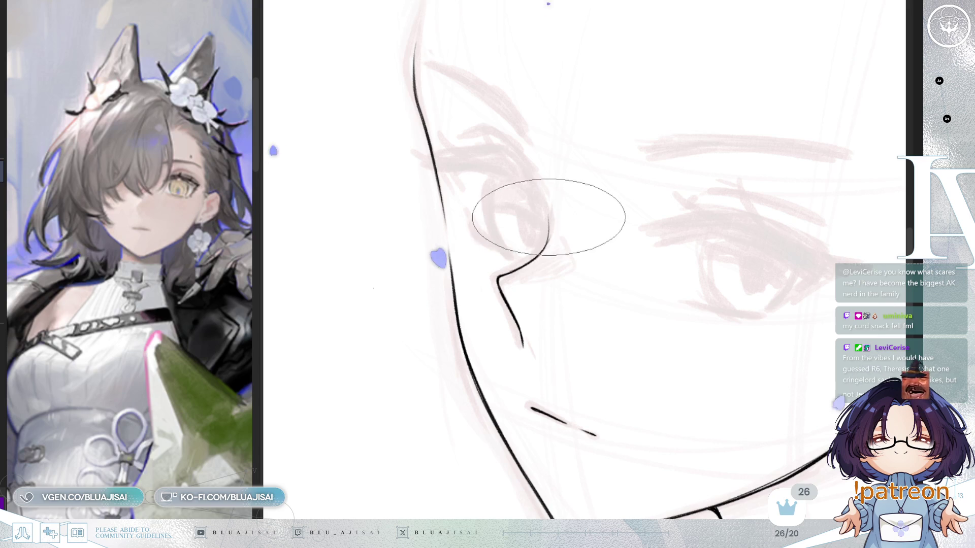
{"action": "mouse_move", "coordinate": [496, 261]}
{"action": "left_mouse_down"}
{"action": "mouse_move", "coordinate": [766, 156]}
{"action": "mouse_move", "coordinate": [733, 164]}
{"action": "mouse_move", "coordinate": [719, 221]}
{"action": "left_mouse_up"}
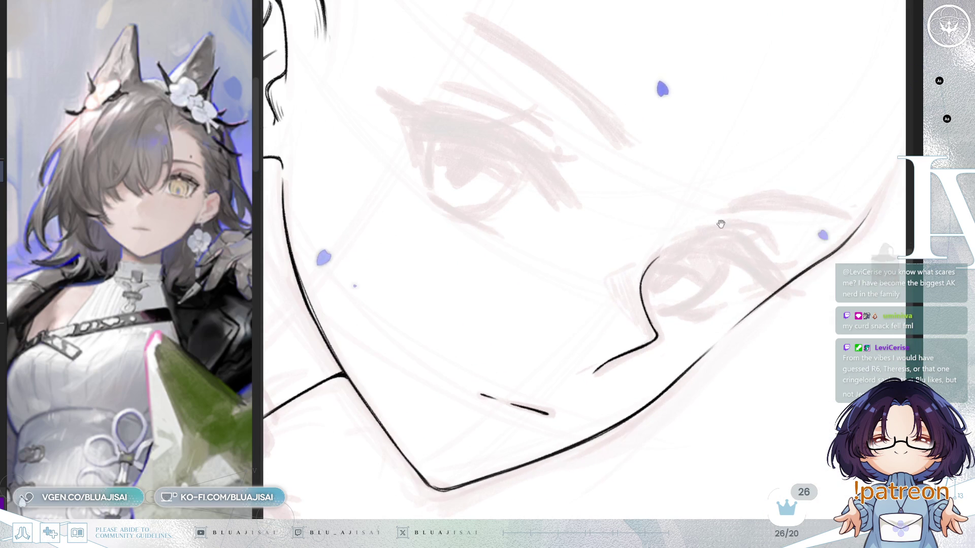
- Rotate, mirror and zoom the canvas to inspect the face and reveal the ear
{"action": "key", "text": "End"}
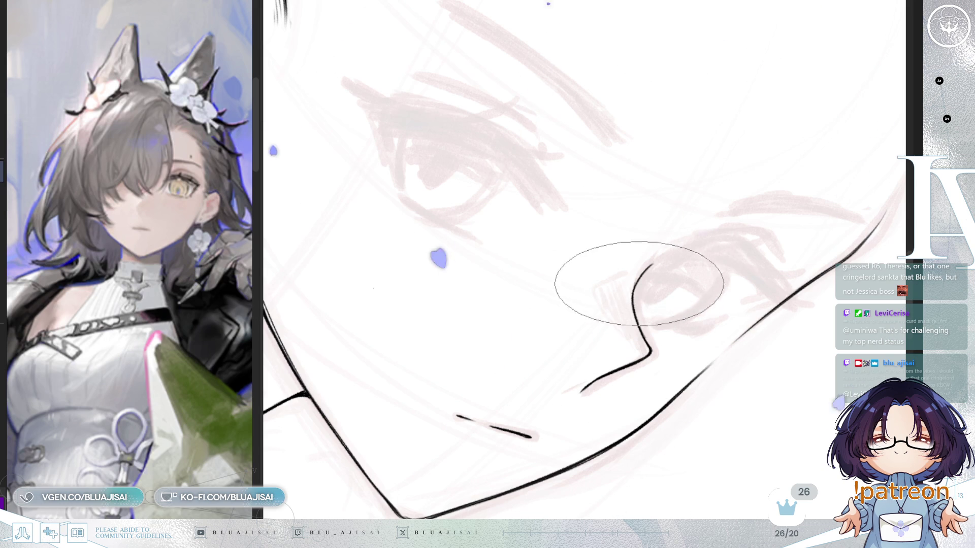
{"action": "key", "text": "End"}
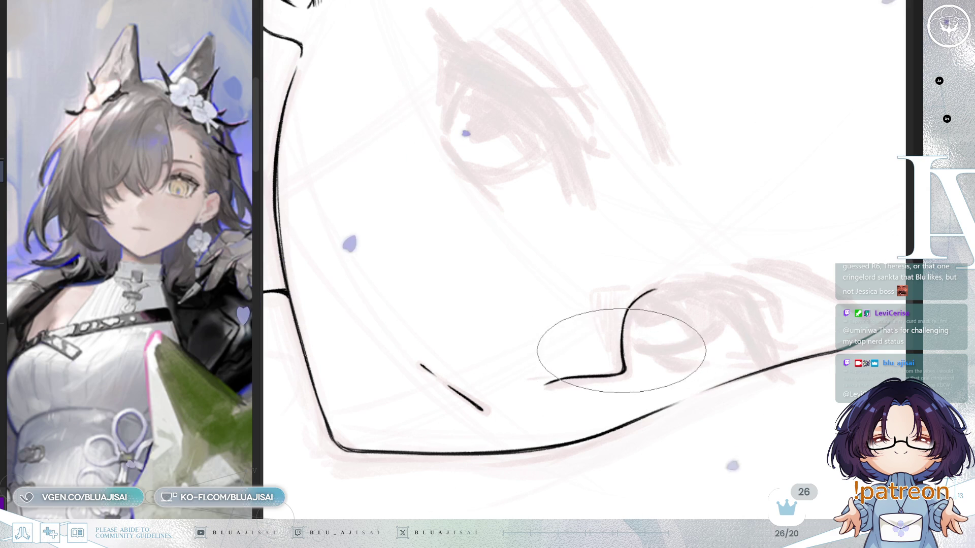
{"action": "key", "text": "End"}
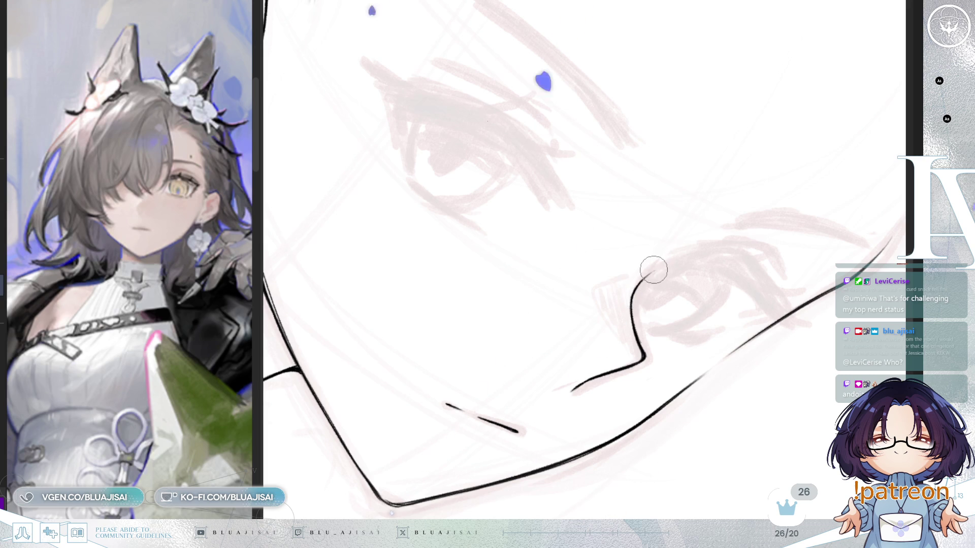
{"action": "key", "text": "Home"}
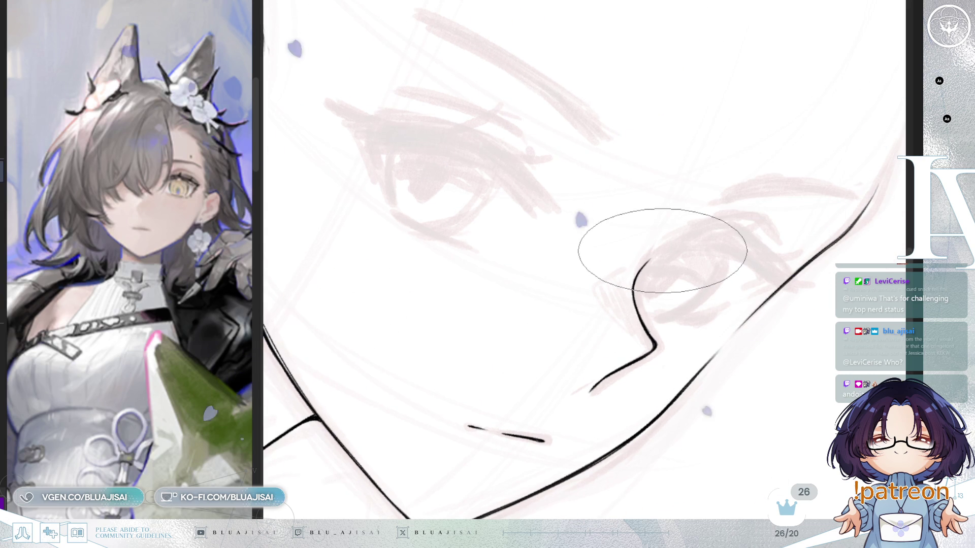
{"action": "key", "text": "Insert"}
{"action": "key", "text": "End"}
{"action": "key", "text": "End"}
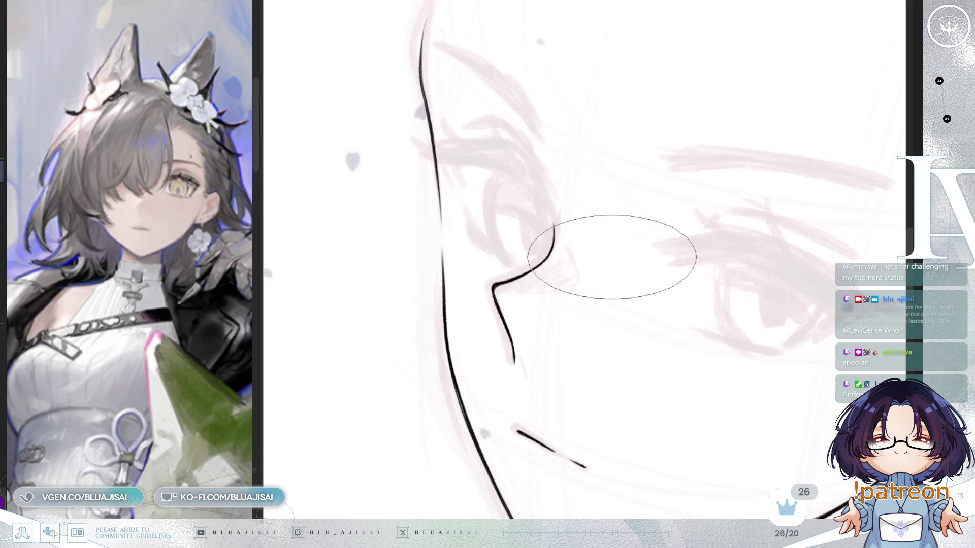
{"action": "key", "text": "Delete"}
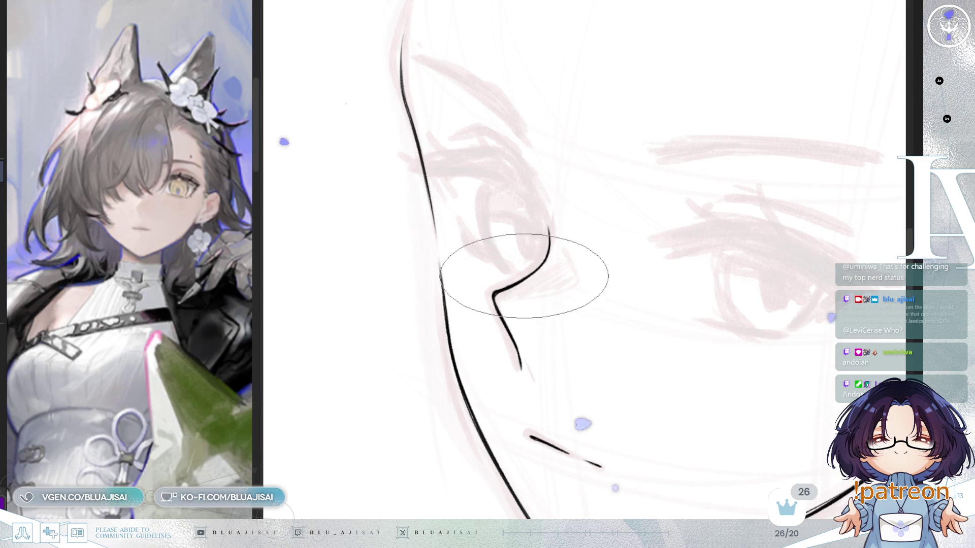
{"action": "key", "text": "Page_Down"}
{"action": "key", "text": "Delete"}
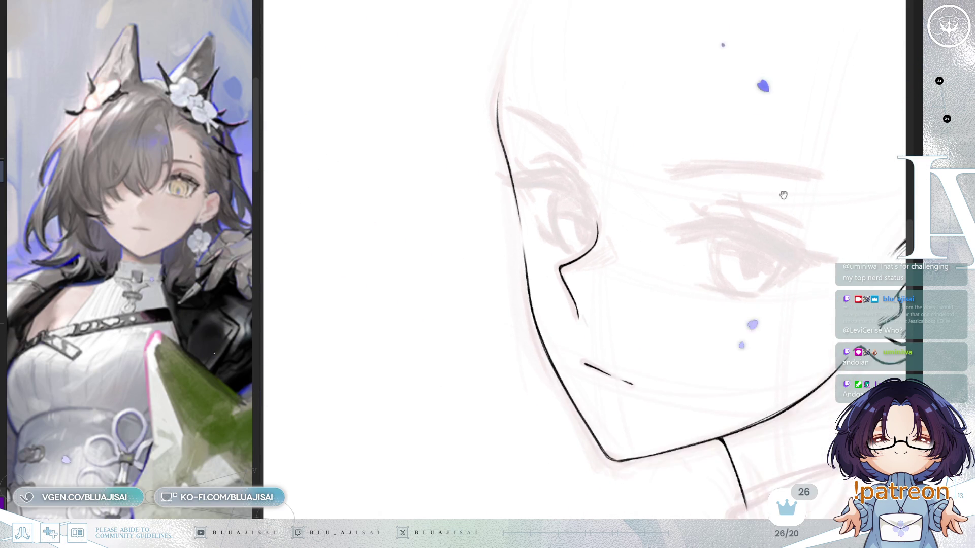
- Zoom and rotate the view onto the jaw and ear at a flattened angle
{"action": "key", "text": "Page_Down"}
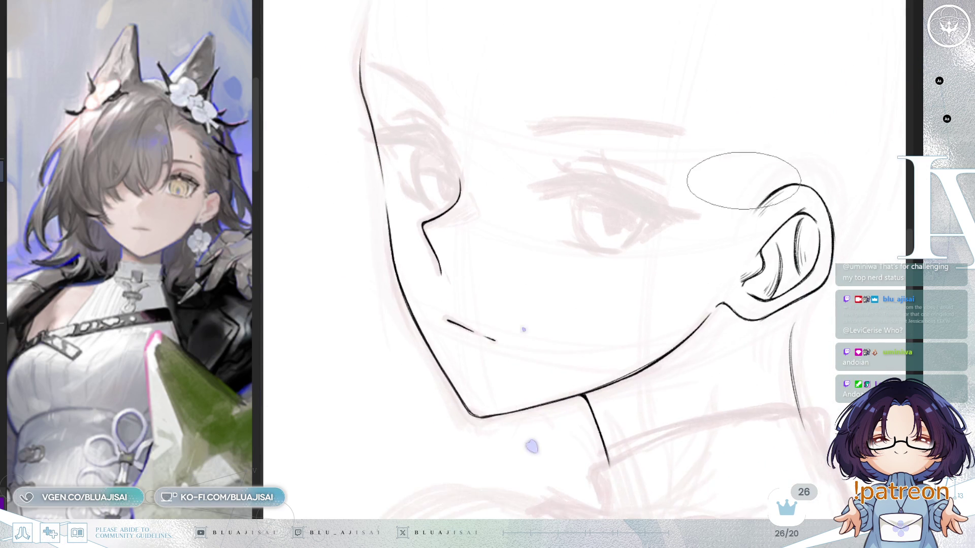
{"action": "key", "text": "Delete"}
{"action": "key", "text": "End"}
{"action": "key", "text": "Page_Up"}
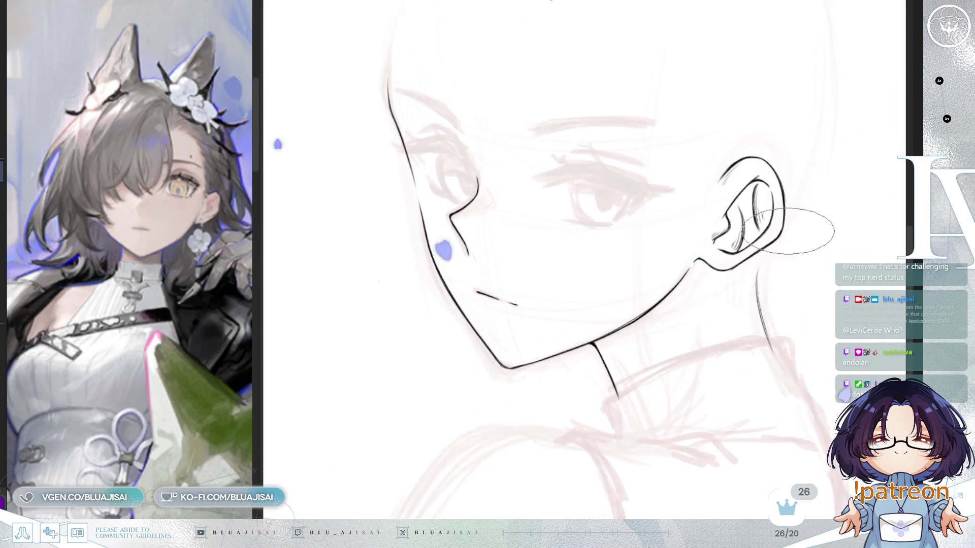
{"action": "key", "text": "Page_Up"}
{"action": "key", "text": "Page_Up"}
{"action": "key", "text": "End"}
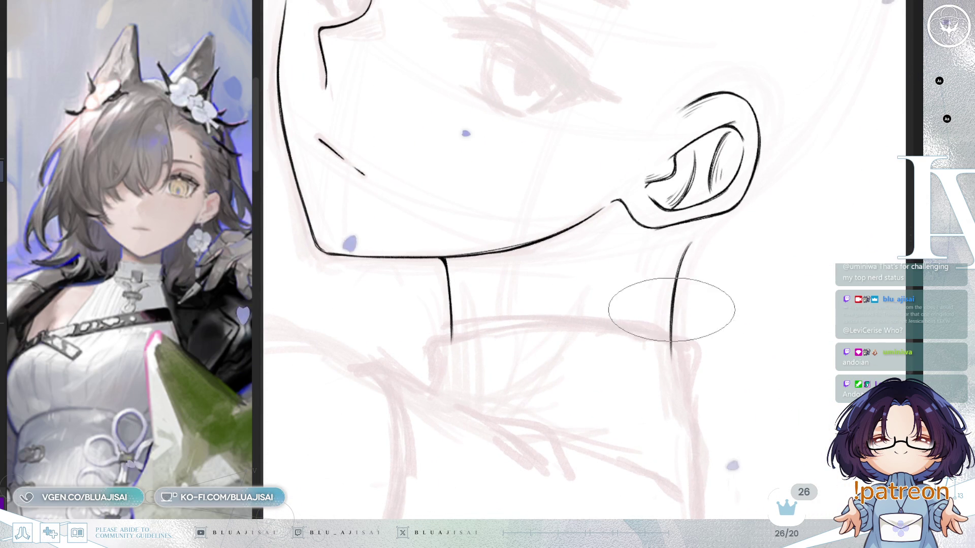
{"action": "left_click_drag", "start_coordinate": [653, 276], "coordinate": [696, 294]}
{"action": "scroll", "coordinate": [696, 293], "scroll_direction": "down", "scroll_amount": 2}
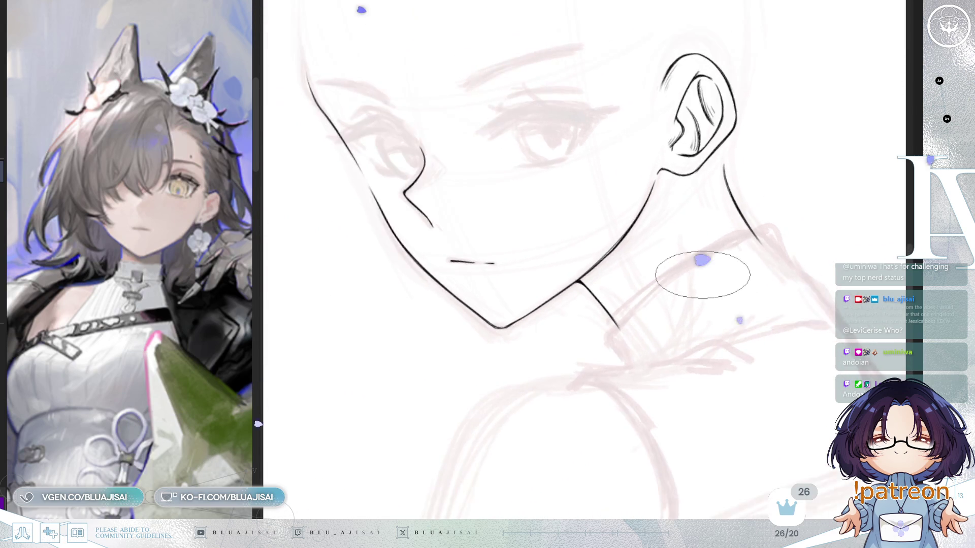
- Check the jawline mirrored twice, then begin hatching the neck shadow below the ear
{"action": "key", "text": "m"}
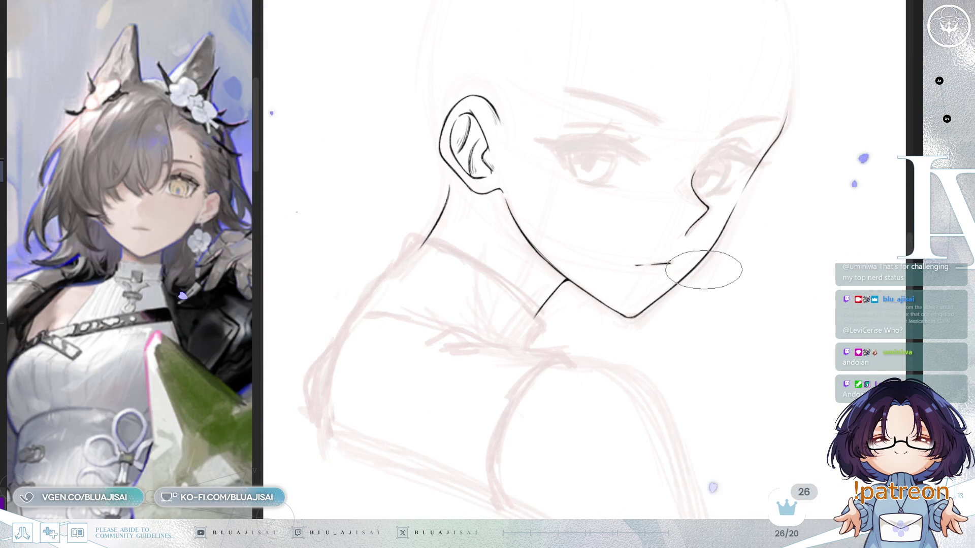
{"action": "key", "text": "m"}
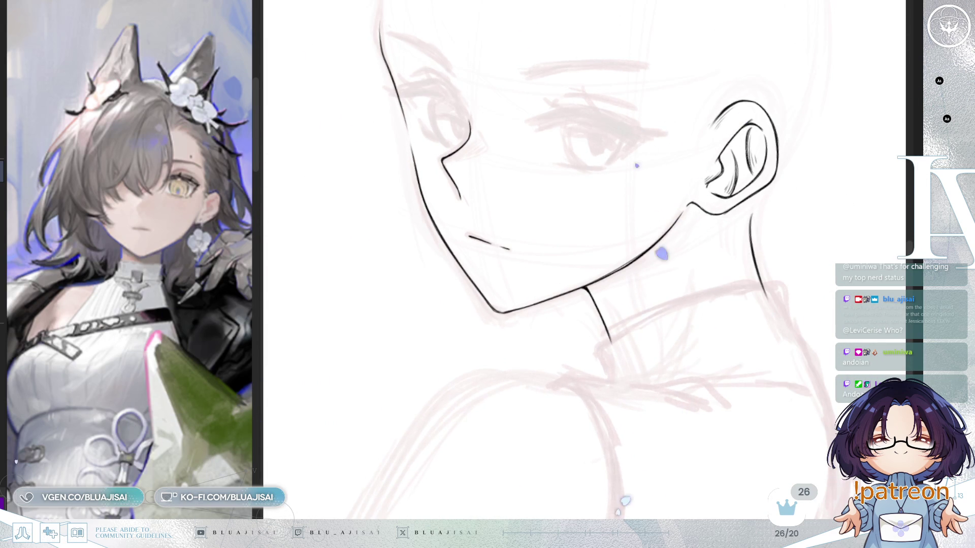
{"action": "scroll", "coordinate": [676, 206], "scroll_direction": "up", "scroll_amount": 1}
{"action": "scroll", "coordinate": [677, 206], "scroll_direction": "up", "scroll_amount": 1}
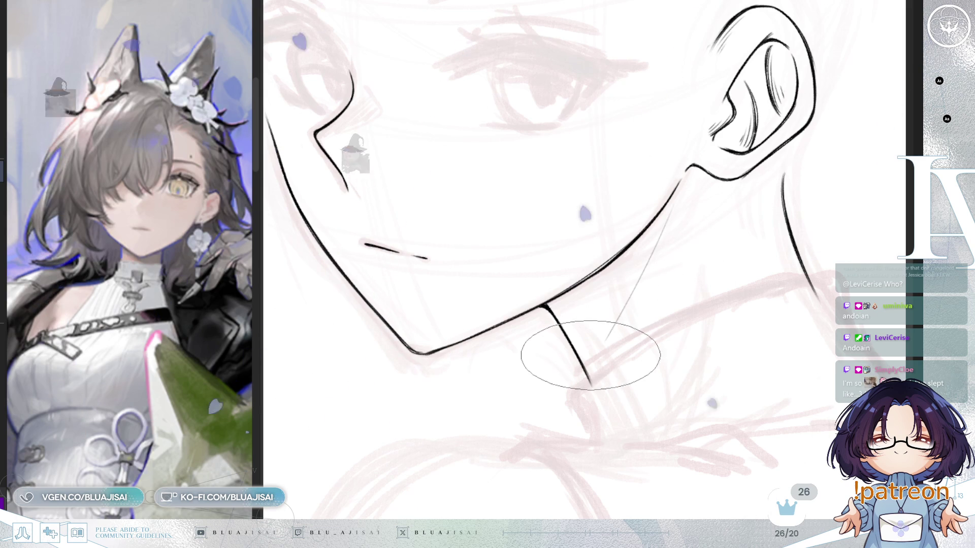
{"action": "key", "text": "h"}
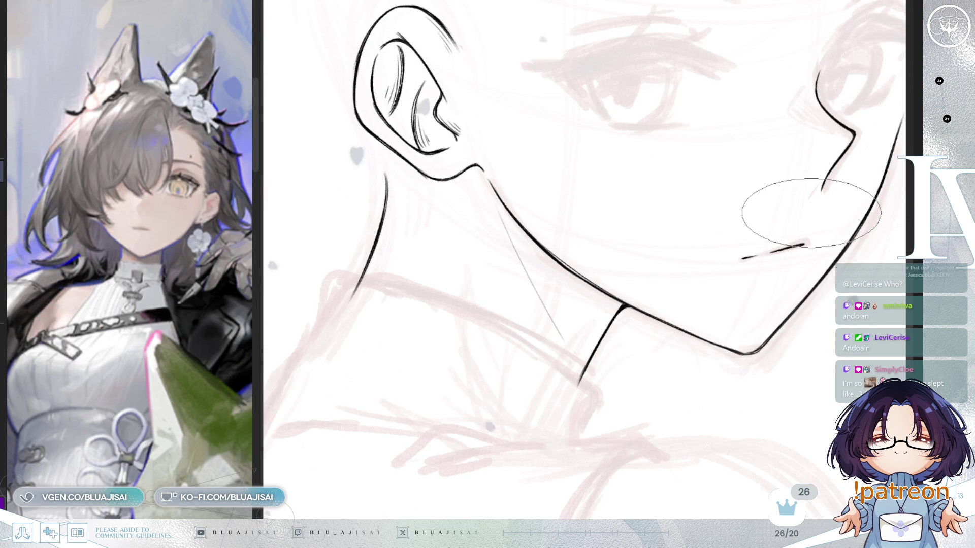
{"action": "key", "text": "h"}
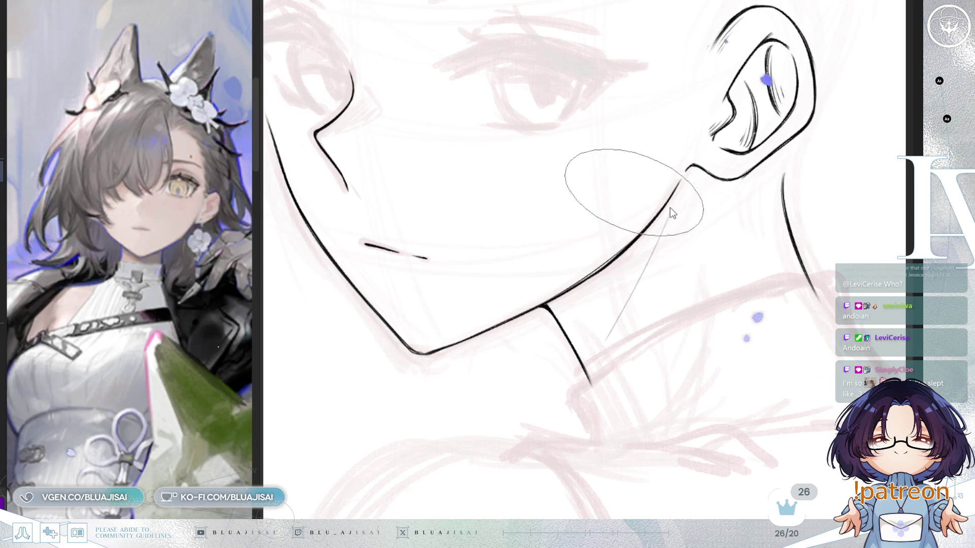
{"action": "left_click_drag", "start_coordinate": [690, 152], "coordinate": [636, 263]}
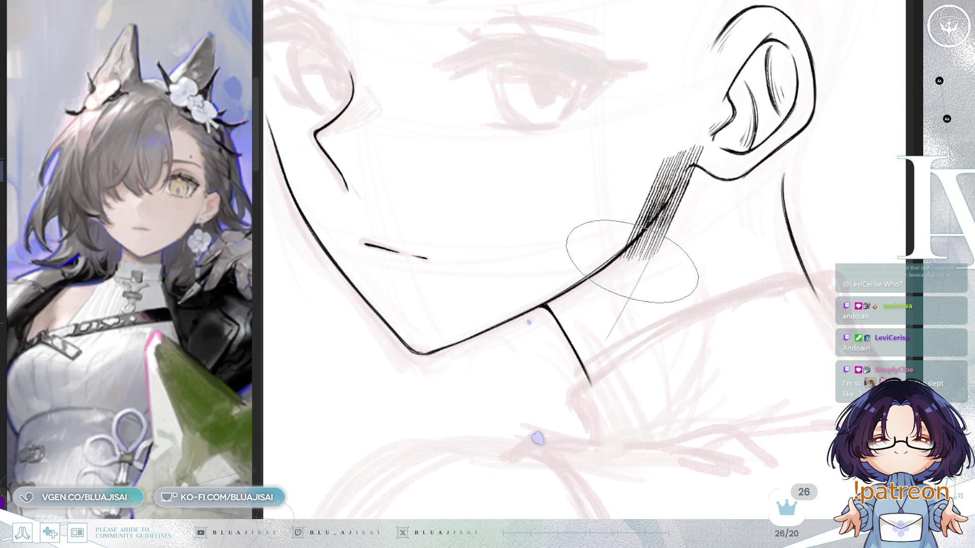
- Fill the neck under the jaw with dense diagonal hatching, redoing one bad stroke
{"action": "left_click_drag", "start_coordinate": [638, 224], "coordinate": [589, 339]}
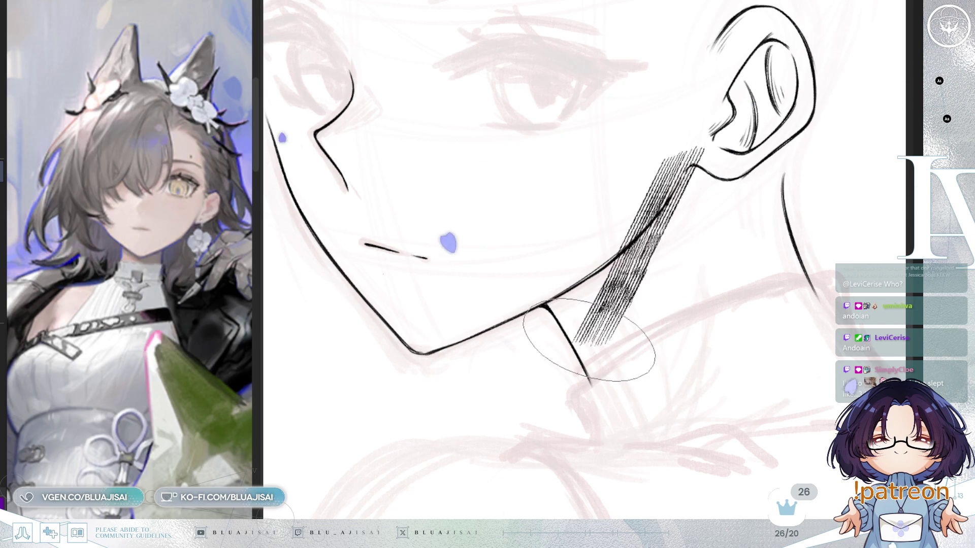
{"action": "key", "text": "ctrl+z"}
{"action": "left_click_drag", "start_coordinate": [654, 228], "coordinate": [576, 359]}
{"action": "left_click_drag", "start_coordinate": [614, 250], "coordinate": [569, 319]}
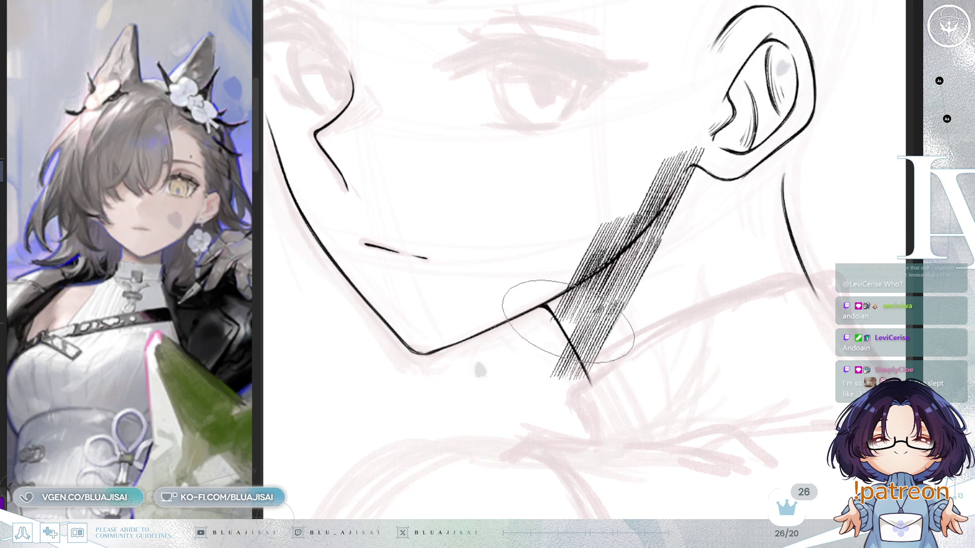
{"action": "left_click_drag", "start_coordinate": [579, 252], "coordinate": [534, 366]}
{"action": "left_click_drag", "start_coordinate": [594, 229], "coordinate": [553, 299]}
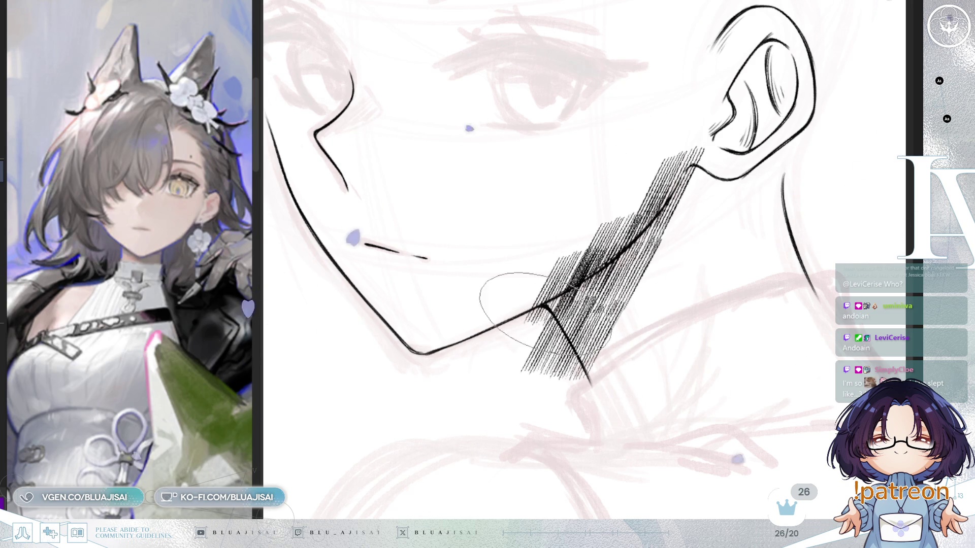
{"action": "mouse_move", "coordinate": [621, 258]}
{"action": "left_mouse_down"}
{"action": "mouse_move", "coordinate": [635, 244]}
{"action": "mouse_move", "coordinate": [609, 326]}
{"action": "mouse_move", "coordinate": [570, 348]}
{"action": "mouse_move", "coordinate": [582, 296]}
{"action": "mouse_move", "coordinate": [577, 370]}
{"action": "mouse_move", "coordinate": [631, 327]}
{"action": "mouse_move", "coordinate": [555, 392]}
{"action": "mouse_move", "coordinate": [571, 390]}
{"action": "left_mouse_up"}
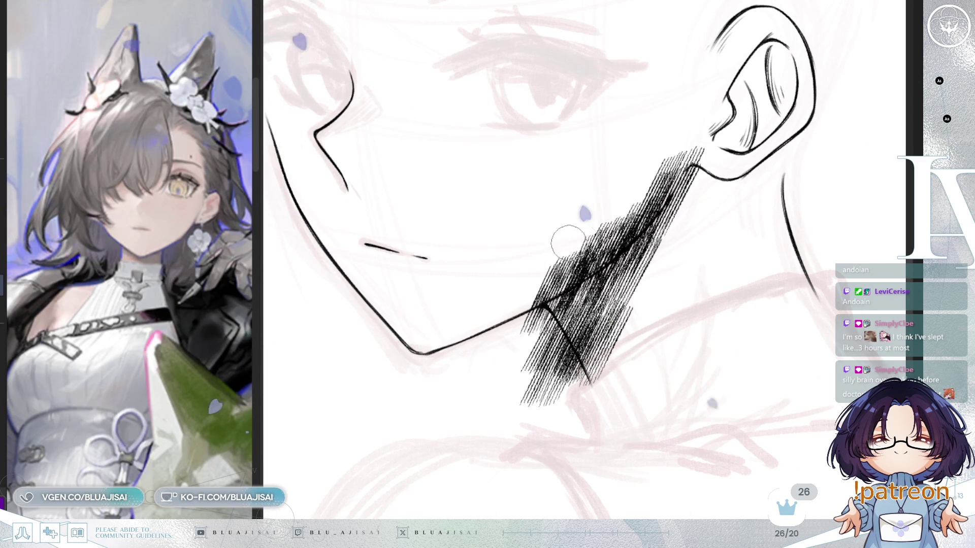
- Erase a clean white gap along the chin line and tidy stray hatching below the ear
{"action": "key", "text": "h"}
{"action": "scroll", "coordinate": [637, 308], "scroll_direction": "up", "scroll_amount": 2}
{"action": "mouse_move", "coordinate": [636, 307]}
{"action": "left_mouse_down"}
{"action": "mouse_move", "coordinate": [570, 392]}
{"action": "mouse_move", "coordinate": [636, 316]}
{"action": "mouse_move", "coordinate": [615, 450]}
{"action": "mouse_move", "coordinate": [638, 450]}
{"action": "left_mouse_up"}
{"action": "key", "text": "h"}
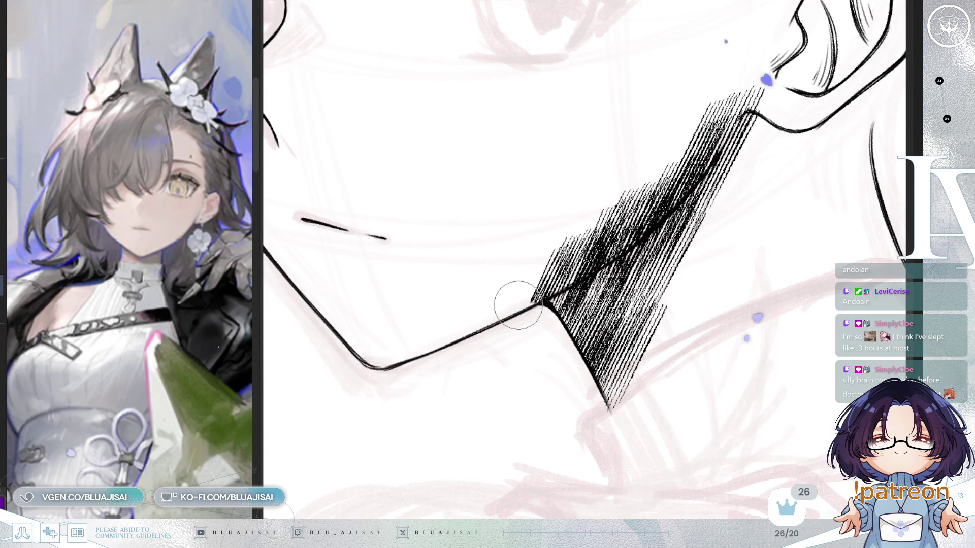
{"action": "left_click_drag", "start_coordinate": [520, 304], "coordinate": [605, 260]}
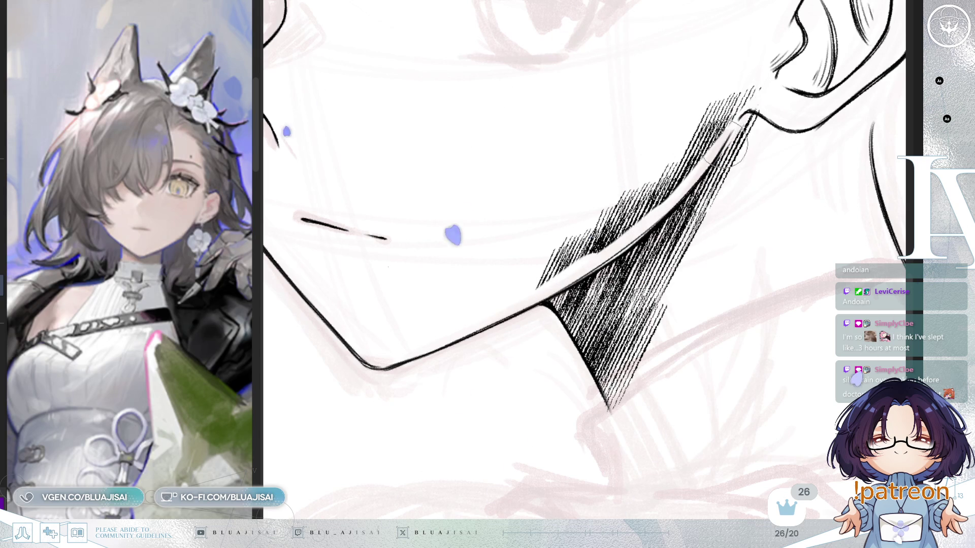
{"action": "mouse_move", "coordinate": [703, 171]}
{"action": "left_mouse_down"}
{"action": "mouse_move", "coordinate": [750, 97]}
{"action": "mouse_move", "coordinate": [712, 202]}
{"action": "left_mouse_up"}
{"action": "left_click_drag", "start_coordinate": [762, 77], "coordinate": [695, 257]}
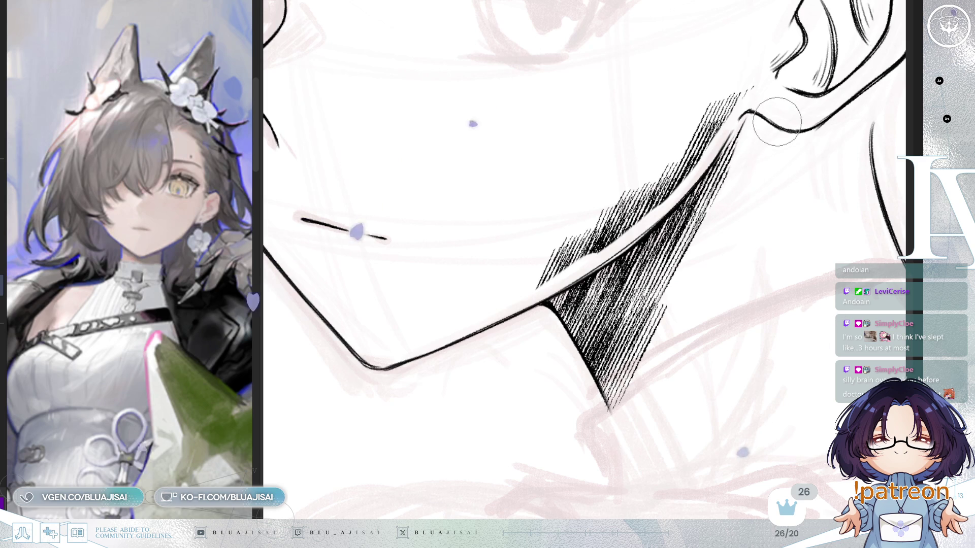
{"action": "mouse_move", "coordinate": [762, 95]}
{"action": "left_mouse_down"}
{"action": "mouse_move", "coordinate": [683, 129]}
{"action": "mouse_move", "coordinate": [656, 196]}
{"action": "left_mouse_up"}
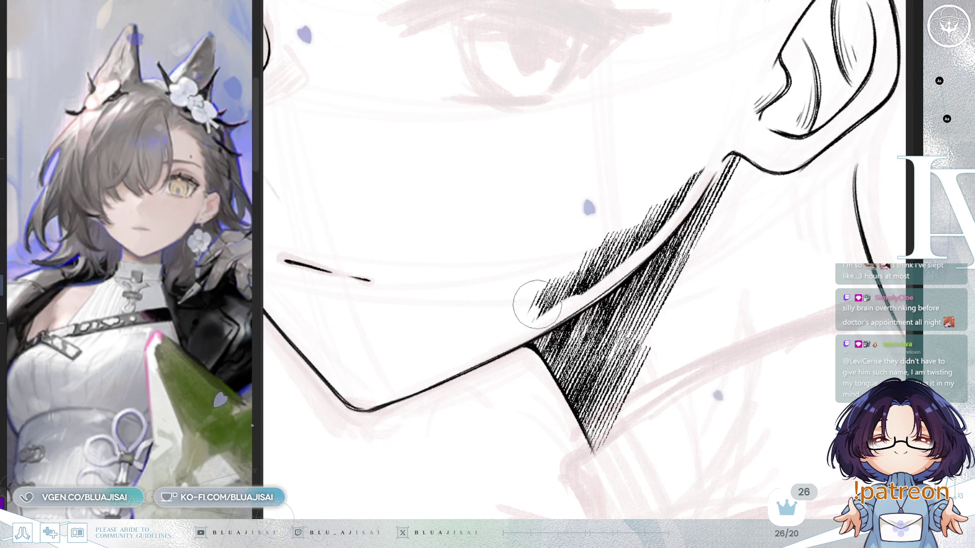
{"action": "left_click_drag", "start_coordinate": [523, 320], "coordinate": [535, 311]}
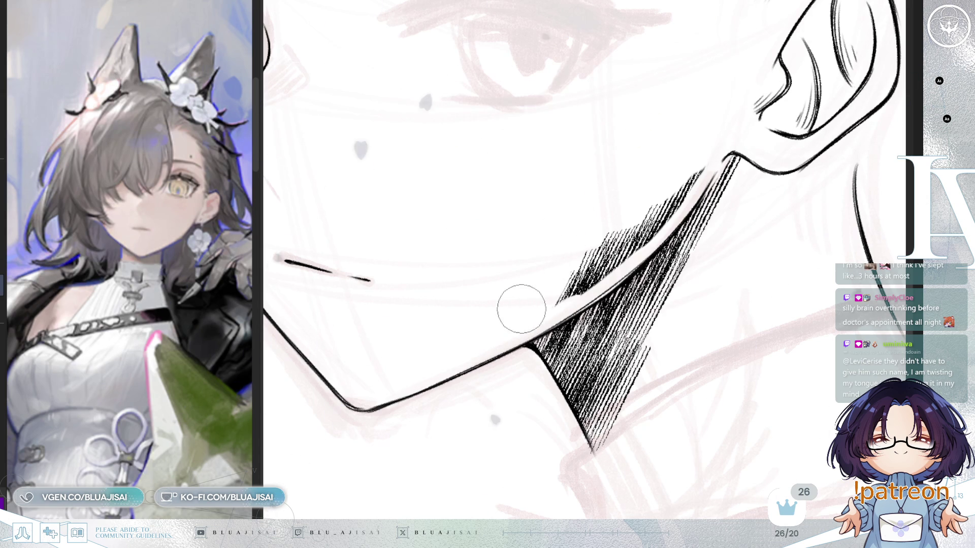
{"action": "mouse_move", "coordinate": [530, 264]}
{"action": "left_mouse_down"}
{"action": "mouse_move", "coordinate": [541, 306]}
{"action": "mouse_move", "coordinate": [609, 266]}
{"action": "mouse_move", "coordinate": [655, 229]}
{"action": "mouse_move", "coordinate": [664, 207]}
{"action": "mouse_move", "coordinate": [561, 290]}
{"action": "left_mouse_up"}
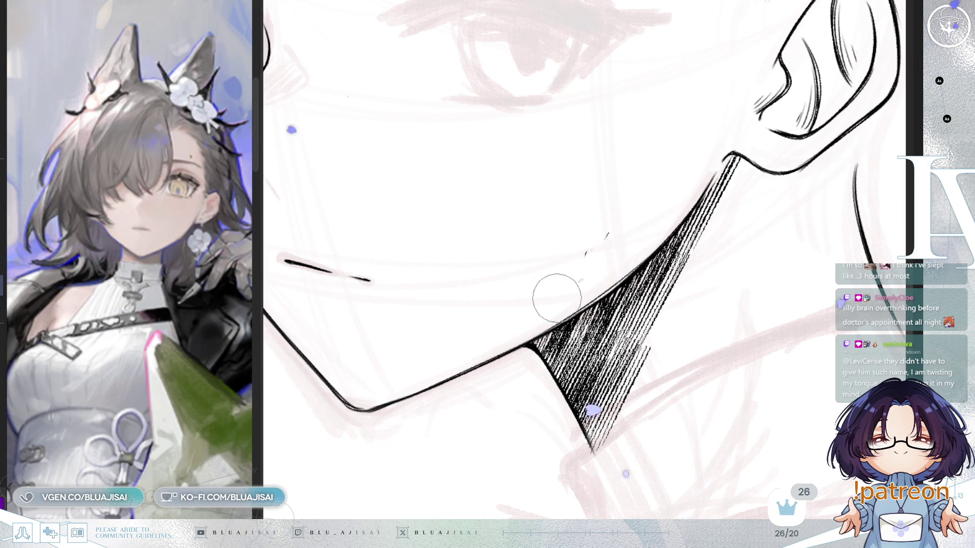
{"action": "scroll", "coordinate": [731, 229], "scroll_direction": "down", "scroll_amount": 1}
{"action": "scroll", "coordinate": [754, 236], "scroll_direction": "down", "scroll_amount": 2}
{"action": "scroll", "coordinate": [783, 239], "scroll_direction": "down", "scroll_amount": 1}
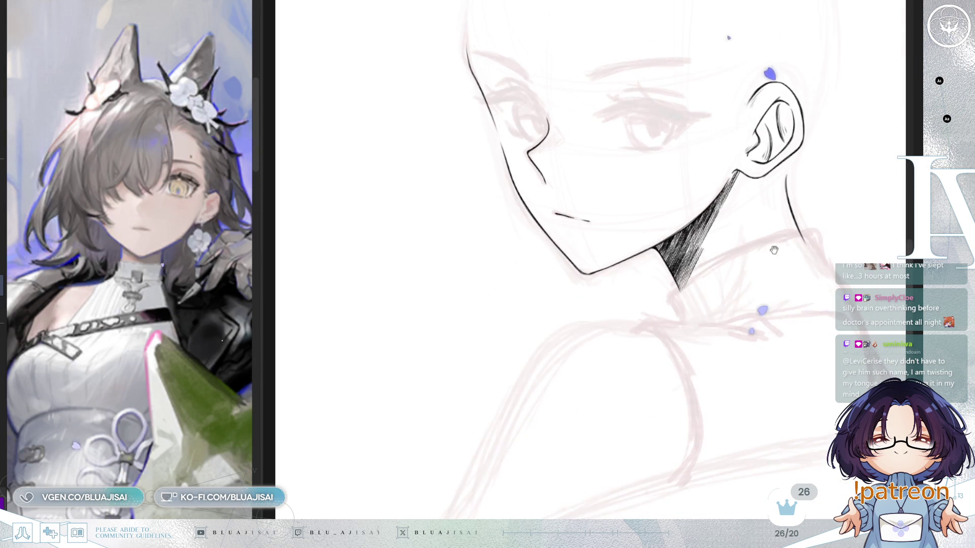
{"action": "left_click_drag", "start_coordinate": [783, 239], "coordinate": [743, 288]}
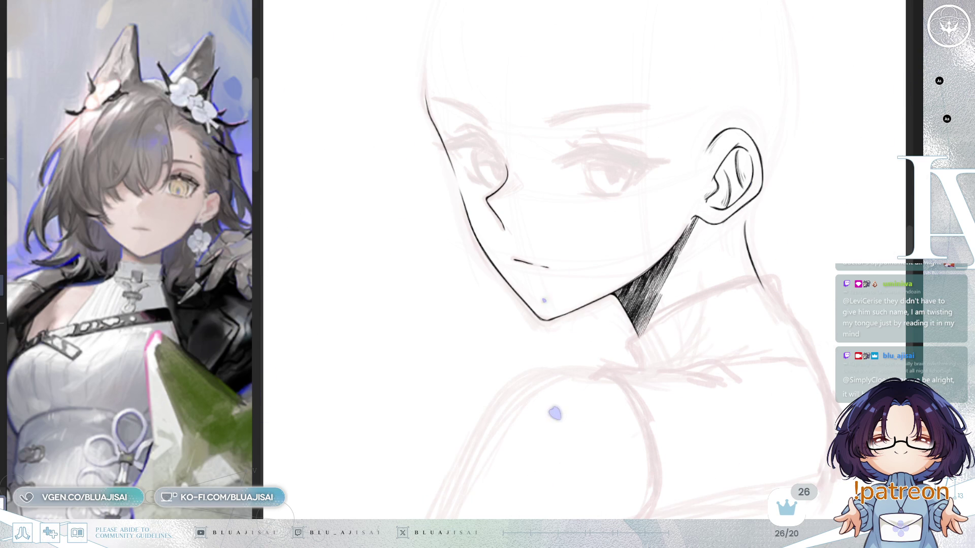
{"action": "scroll", "coordinate": [636, 294], "scroll_direction": "up", "scroll_amount": 1}
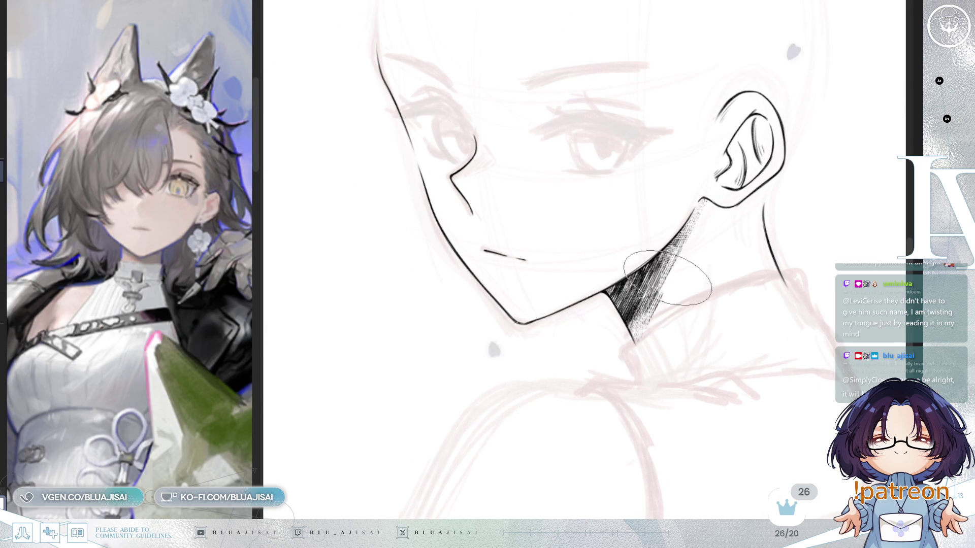
- Densify the texture in the neck shadow and check it mirrored
{"action": "left_click_drag", "start_coordinate": [668, 257], "coordinate": [620, 312]}
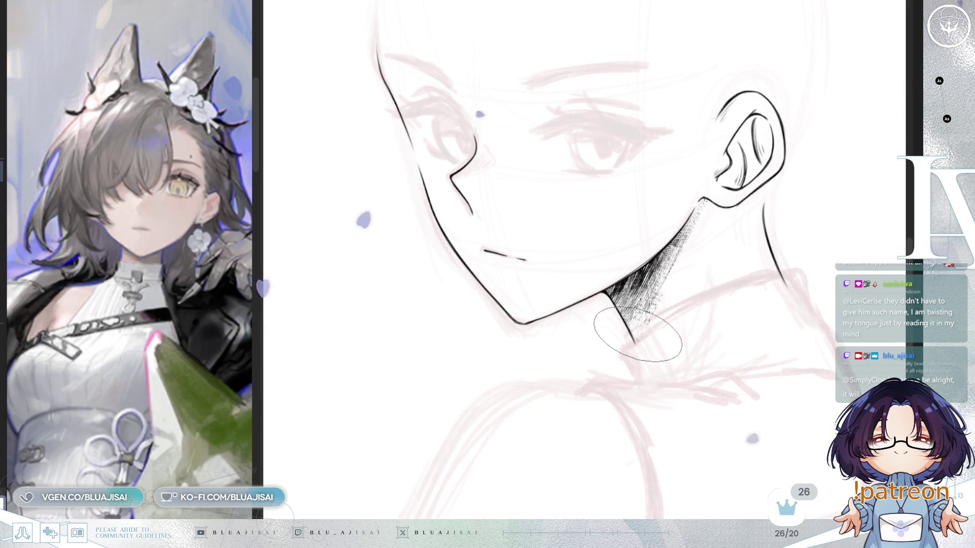
{"action": "key", "text": "h"}
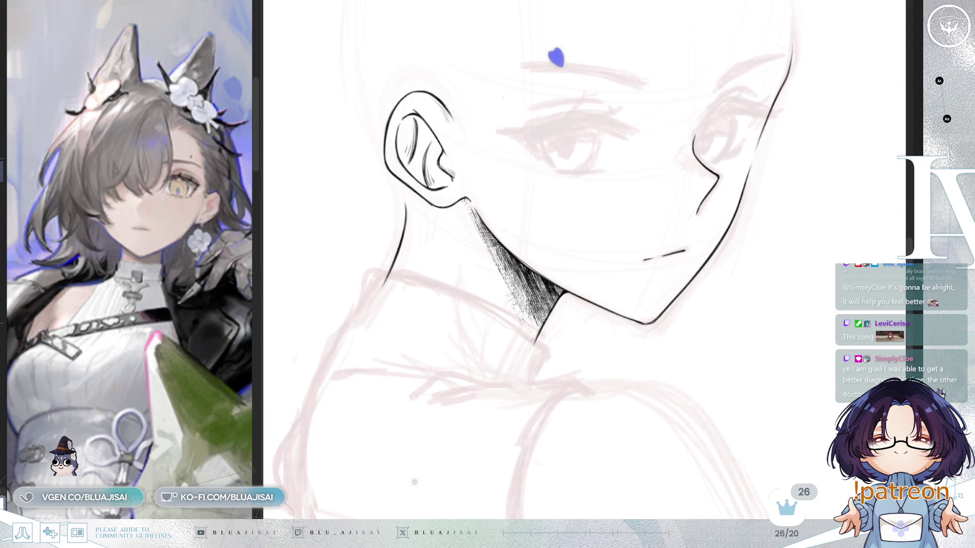
{"action": "key", "text": "h"}
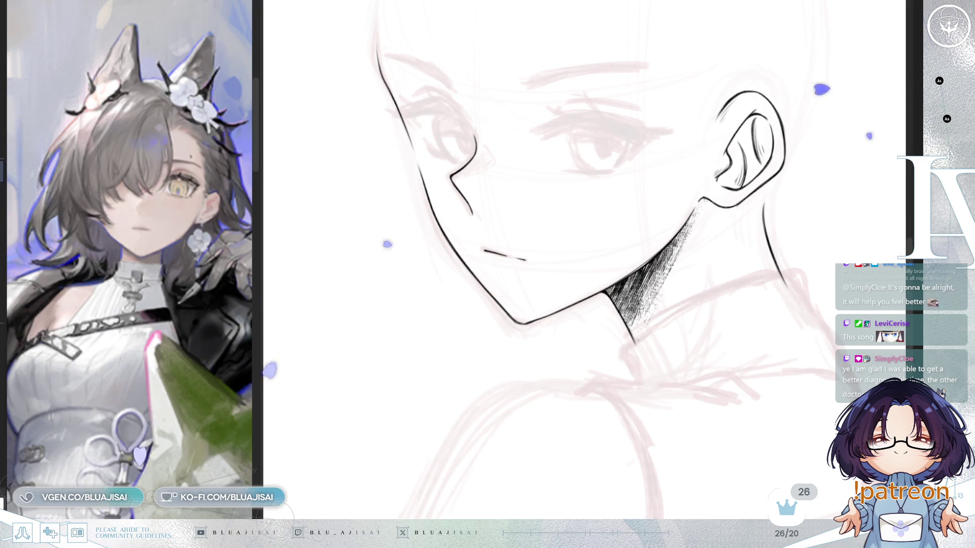
{"action": "left_click_drag", "start_coordinate": [703, 314], "coordinate": [673, 250]}
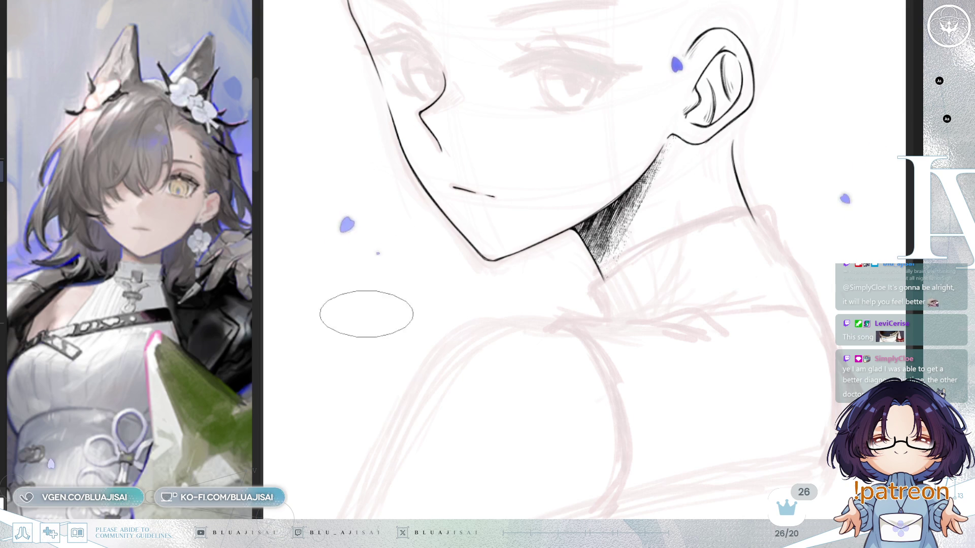
- Widen the reference image panel and bring more of the reference figure into view
{"action": "left_click_drag", "start_coordinate": [263, 231], "coordinate": [307, 231]}
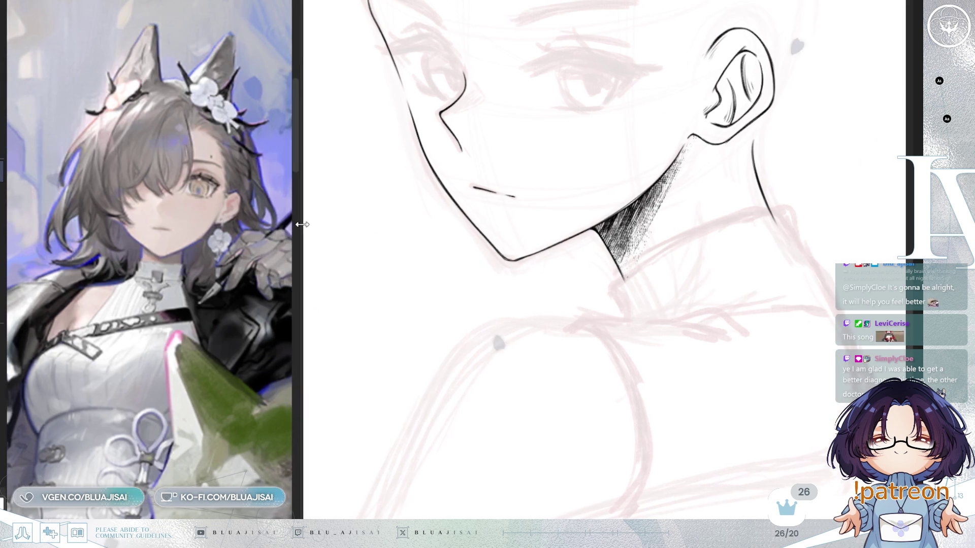
{"action": "left_click_drag", "start_coordinate": [230, 400], "coordinate": [342, 299]}
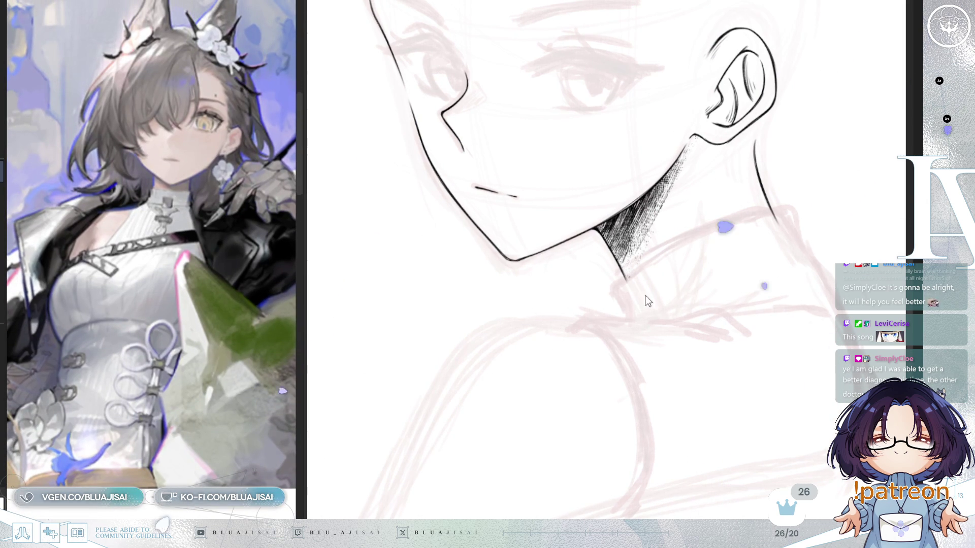
{"action": "left_click_drag", "start_coordinate": [656, 299], "coordinate": [629, 279]}
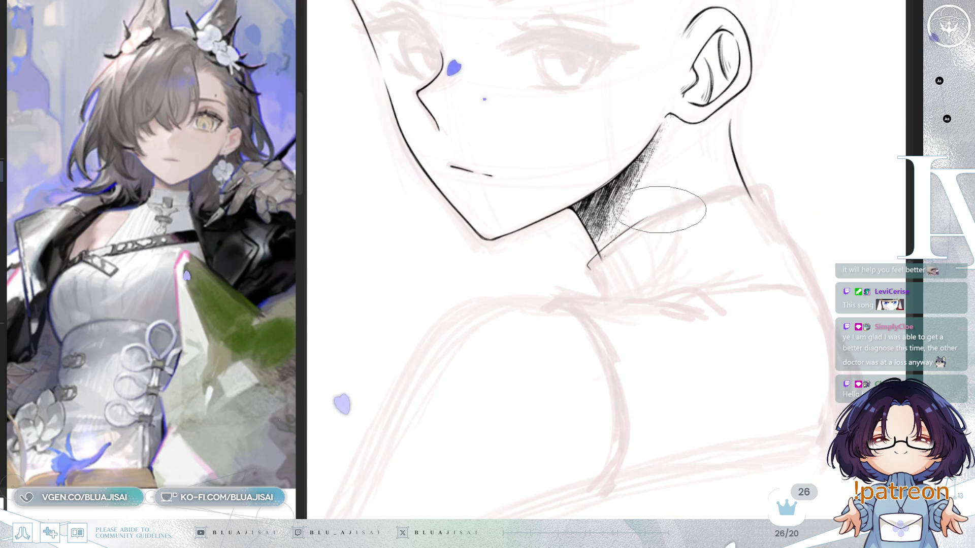
{"action": "key", "text": "m"}
- Ink the shoulder line down from the collar corner, undoing an over-long extension
{"action": "mouse_move", "coordinate": [579, 228]}
{"action": "left_mouse_down"}
{"action": "mouse_move", "coordinate": [647, 260]}
{"action": "mouse_move", "coordinate": [718, 260]}
{"action": "left_mouse_up"}
{"action": "left_click_drag", "start_coordinate": [587, 196], "coordinate": [543, 299]}
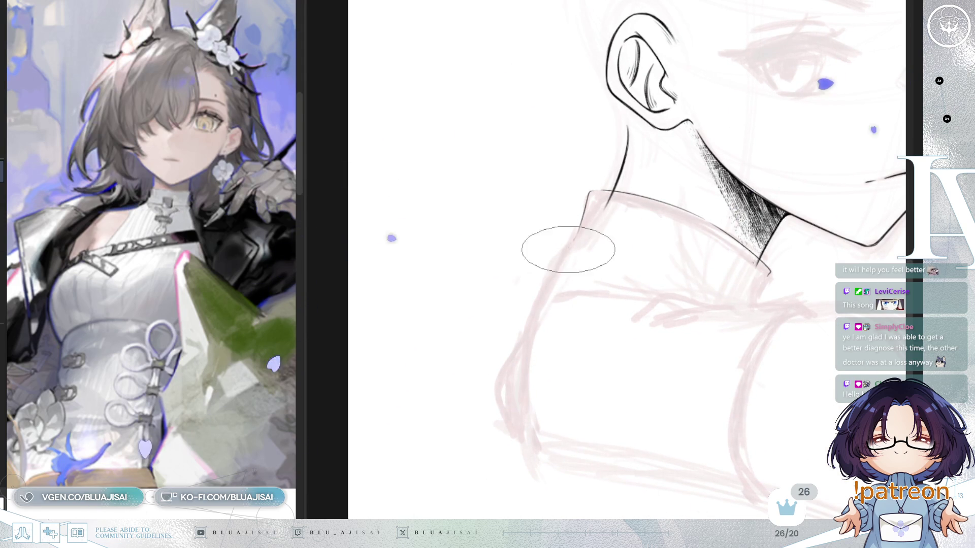
{"action": "left_click_drag", "start_coordinate": [523, 349], "coordinate": [525, 401]}
{"action": "key", "text": "ctrl+z"}
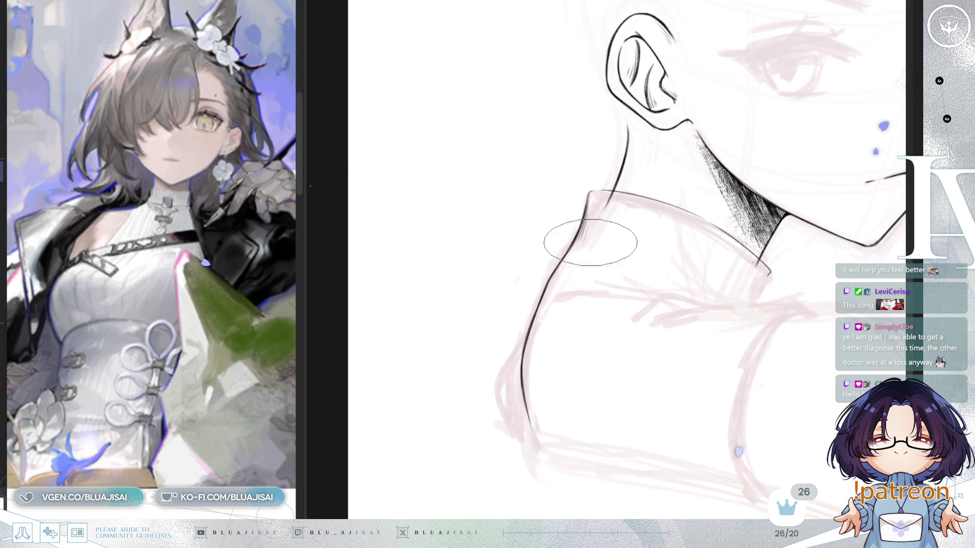
{"action": "mouse_move", "coordinate": [660, 215]}
{"action": "left_mouse_down"}
{"action": "mouse_move", "coordinate": [678, 206]}
{"action": "mouse_move", "coordinate": [627, 135]}
{"action": "mouse_move", "coordinate": [584, 287]}
{"action": "mouse_move", "coordinate": [584, 255]}
{"action": "left_mouse_up"}
{"action": "left_click_drag", "start_coordinate": [750, 285], "coordinate": [733, 294]}
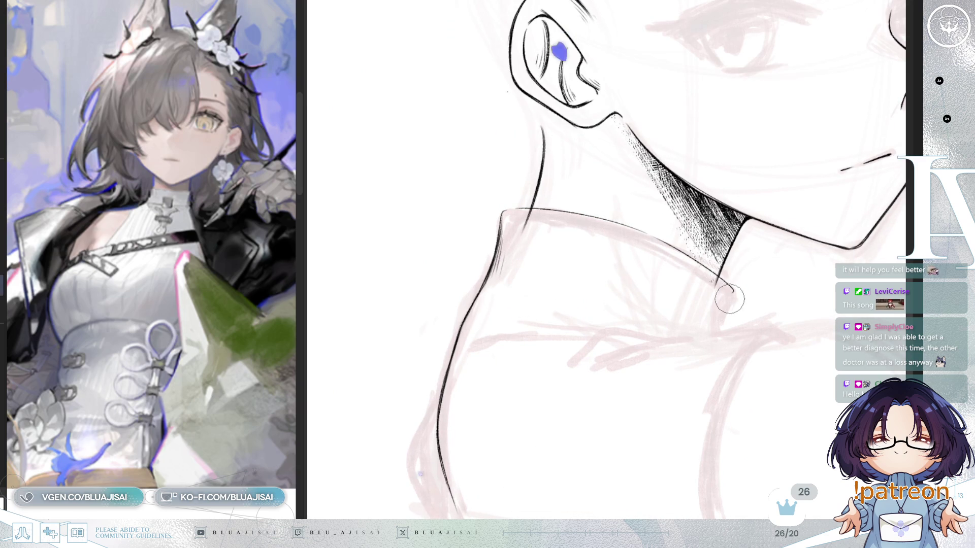
{"action": "key", "text": "bracketright"}
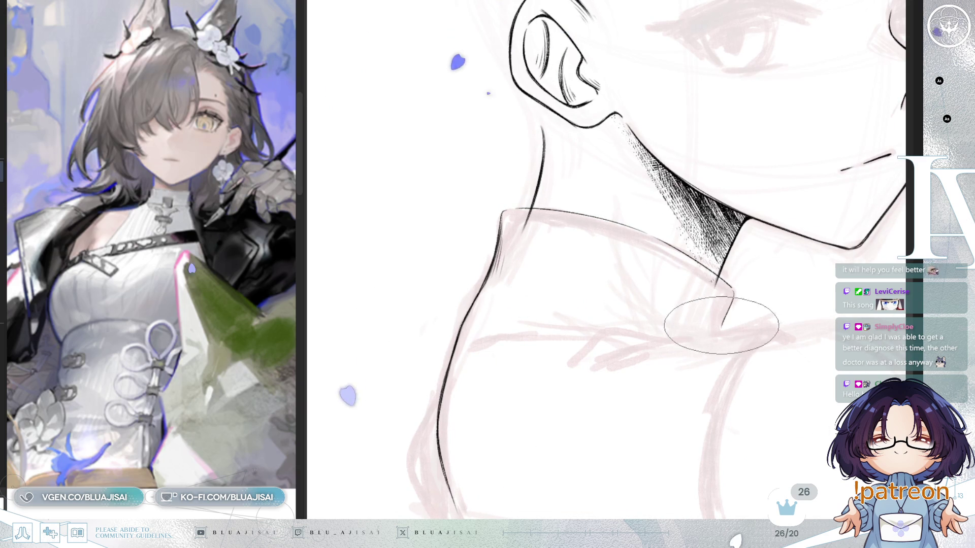
- Extend the collar edge line and draw a curved fold line across the collar front
{"action": "left_click_drag", "start_coordinate": [759, 279], "coordinate": [621, 311]}
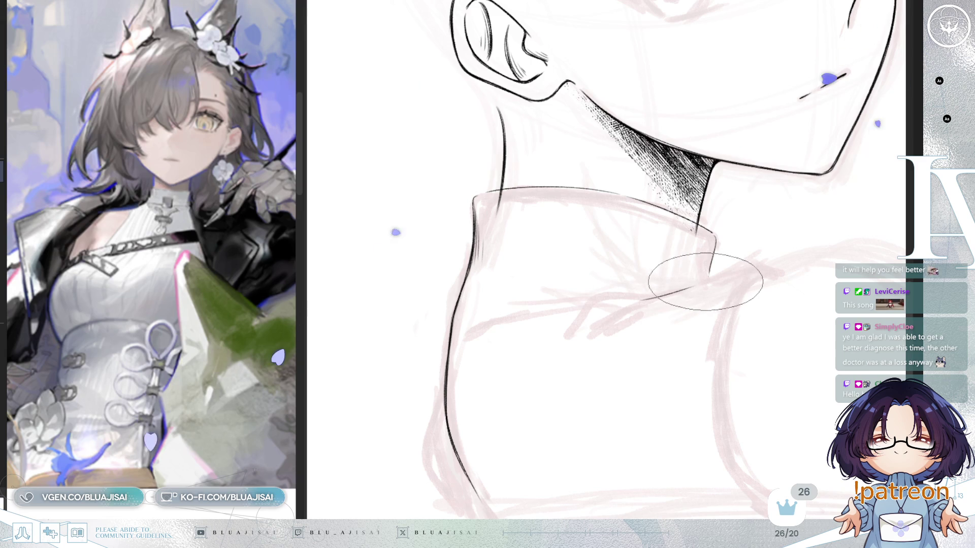
{"action": "left_click_drag", "start_coordinate": [718, 278], "coordinate": [768, 266]}
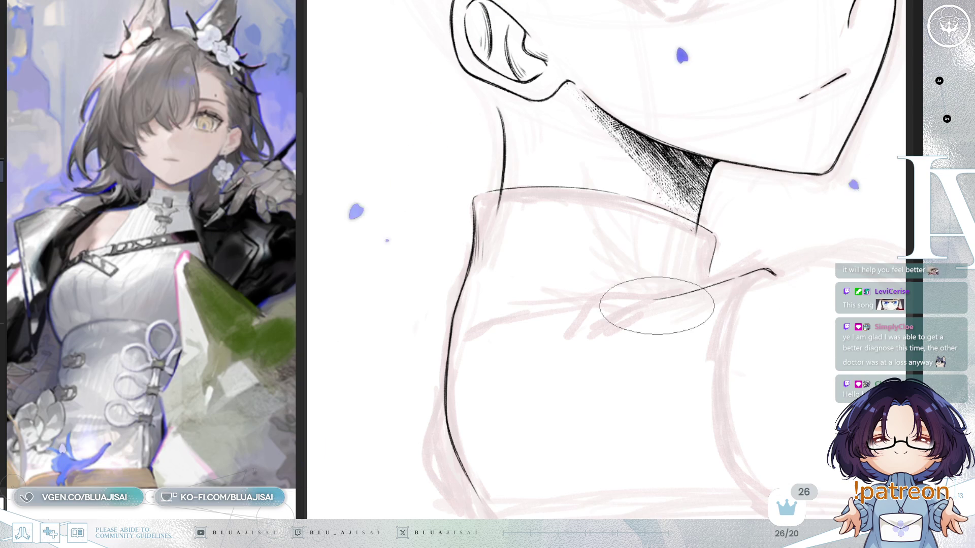
{"action": "left_click_drag", "start_coordinate": [586, 320], "coordinate": [643, 294]}
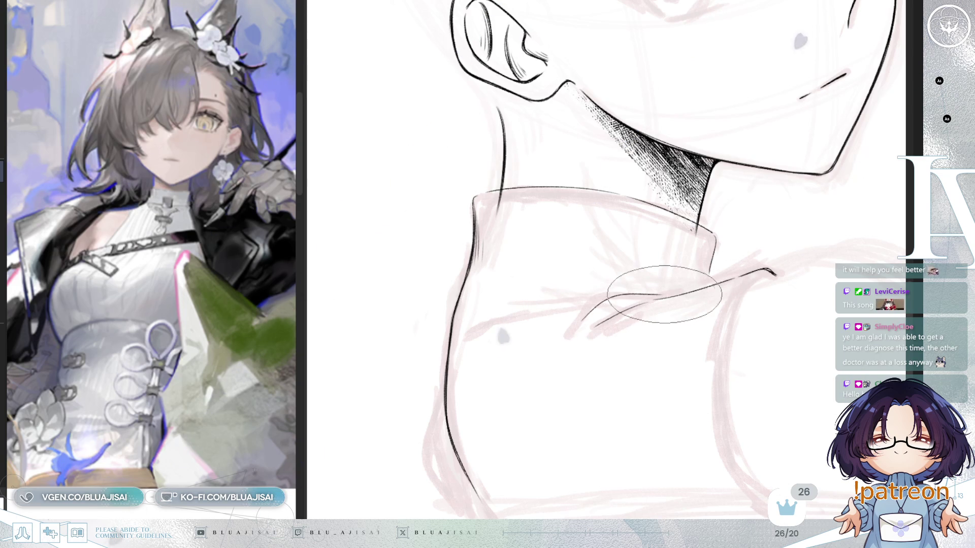
{"action": "left_click_drag", "start_coordinate": [710, 281], "coordinate": [590, 321]}
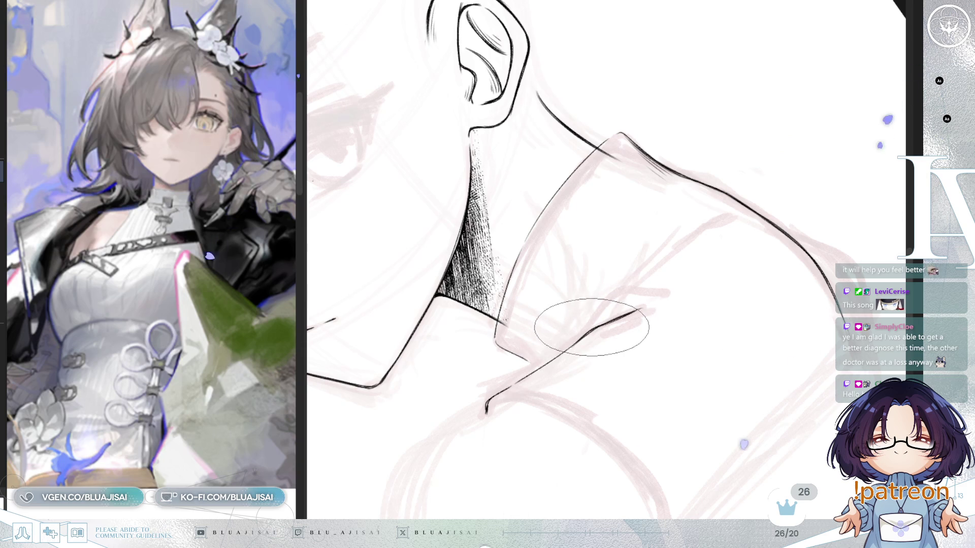
{"action": "mouse_move", "coordinate": [691, 224]}
{"action": "left_mouse_down"}
{"action": "mouse_move", "coordinate": [701, 221]}
{"action": "mouse_move", "coordinate": [594, 315]}
{"action": "left_mouse_up"}
{"action": "left_click_drag", "start_coordinate": [800, 186], "coordinate": [880, 193]}
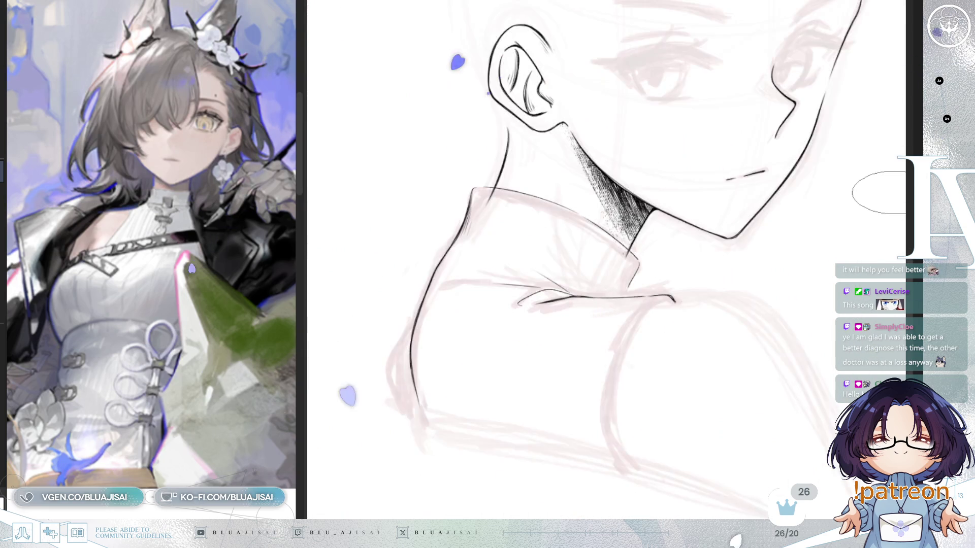
{"action": "key", "text": "h"}
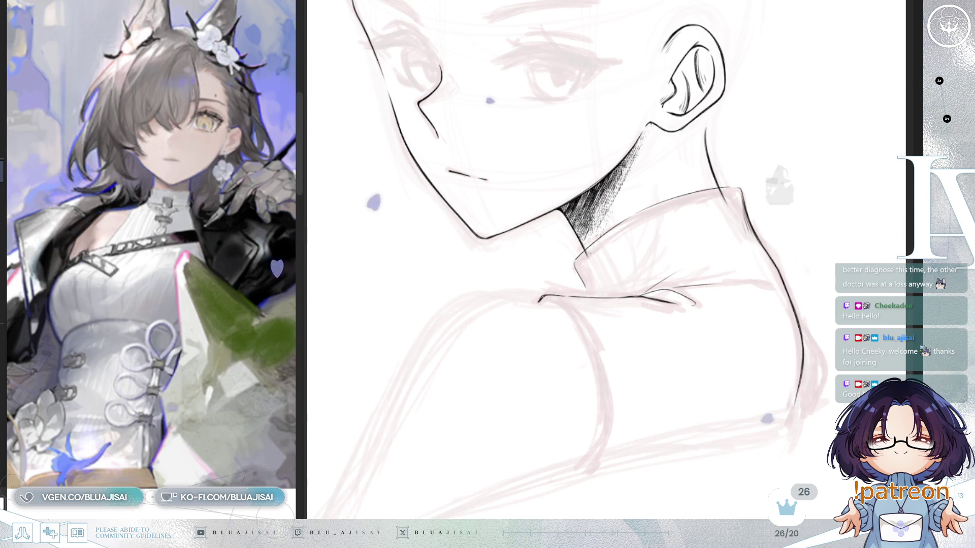
- Draw tapered crease strokes where the collar folds onto the shoulder, rotating the canvas to suit
{"action": "key", "text": "Delete"}
{"action": "scroll", "coordinate": [655, 183], "scroll_direction": "up", "scroll_amount": 5}
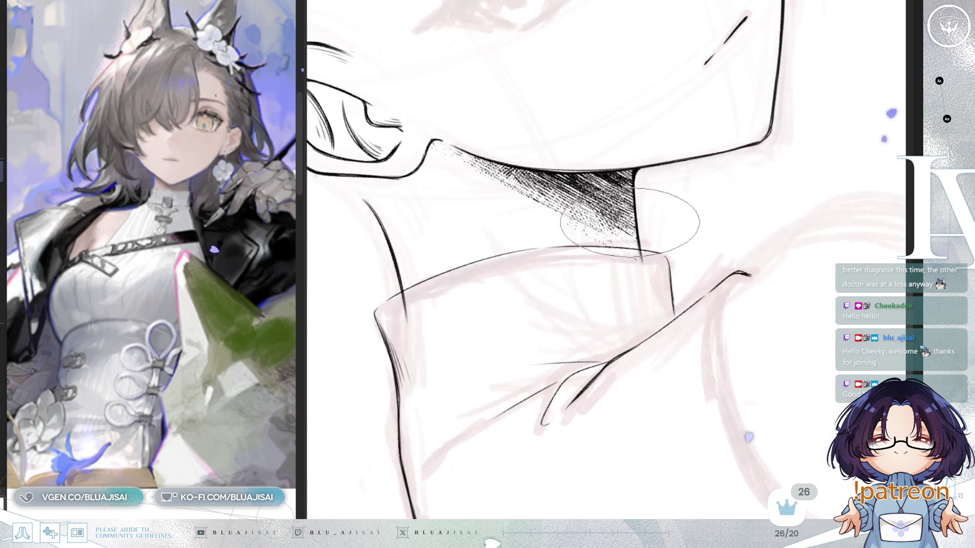
{"action": "left_click_drag", "start_coordinate": [544, 266], "coordinate": [670, 316]}
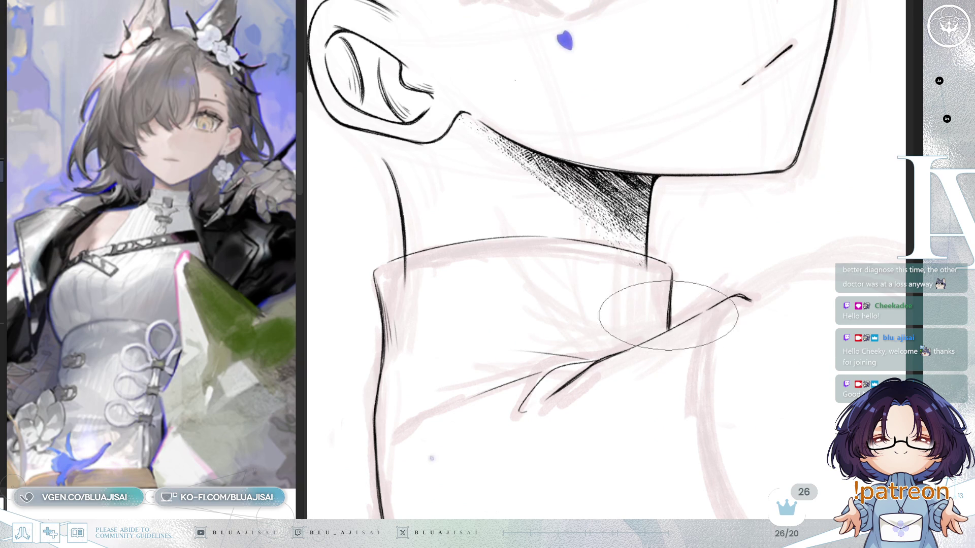
{"action": "mouse_move", "coordinate": [533, 295]}
{"action": "left_mouse_down"}
{"action": "mouse_move", "coordinate": [559, 297]}
{"action": "mouse_move", "coordinate": [671, 254]}
{"action": "left_mouse_up"}
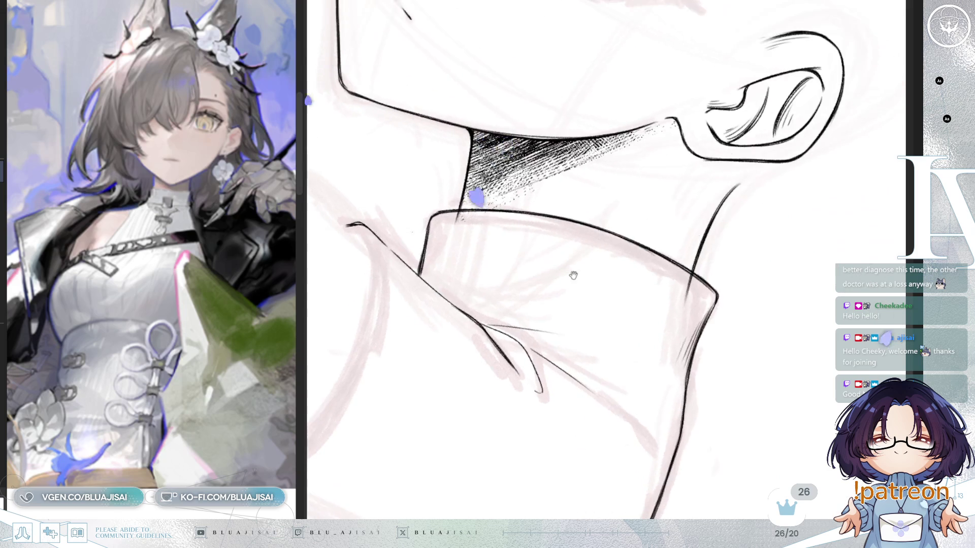
{"action": "left_click_drag", "start_coordinate": [757, 191], "coordinate": [562, 191]}
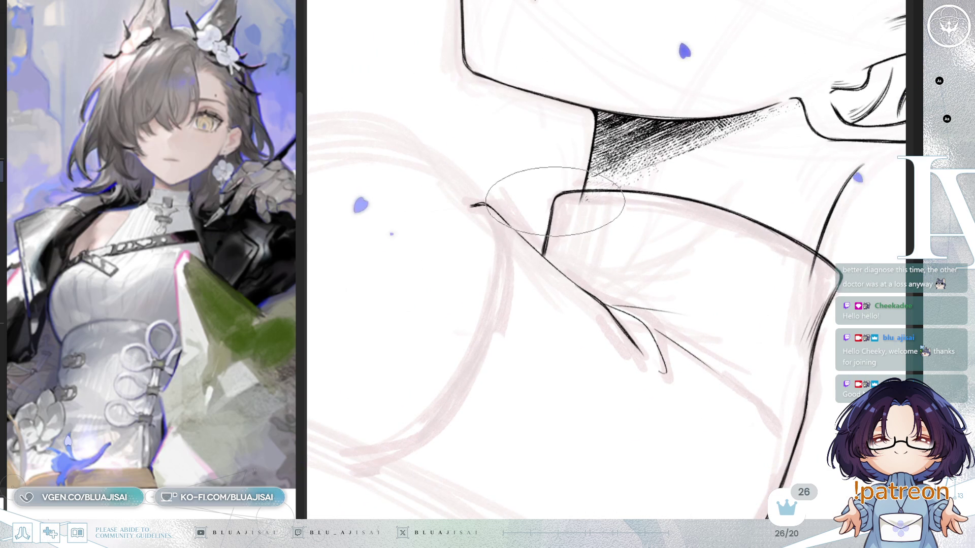
{"action": "key", "text": "Delete"}
{"action": "key", "text": "Delete"}
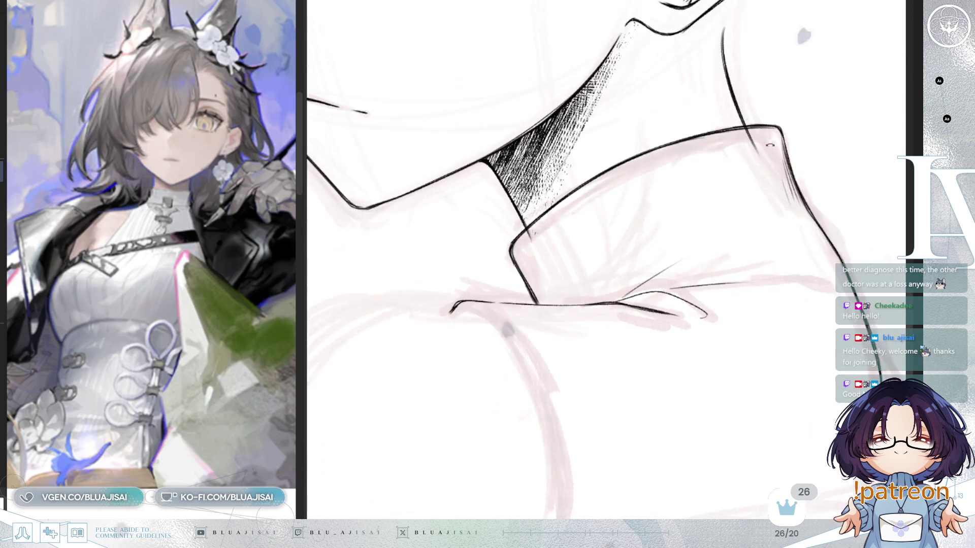
{"action": "key", "text": "Delete"}
{"action": "key", "text": "Delete"}
{"action": "key", "text": "Delete"}
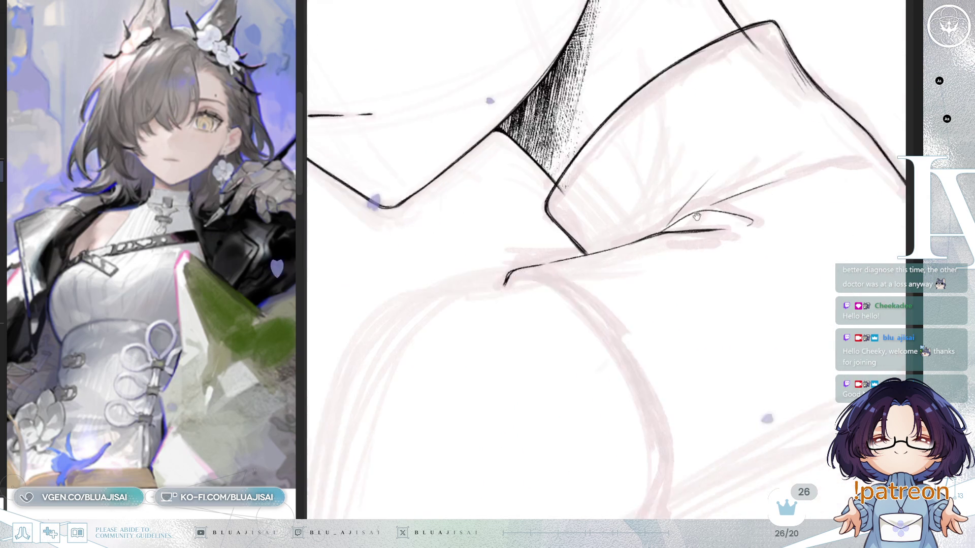
{"action": "key", "text": "Delete"}
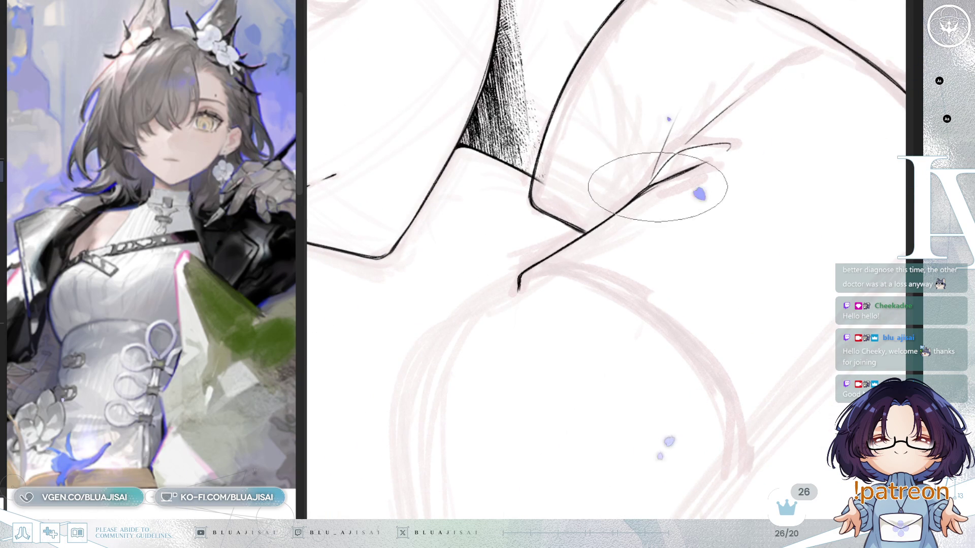
{"action": "mouse_move", "coordinate": [755, 181]}
{"action": "left_mouse_down"}
{"action": "mouse_move", "coordinate": [740, 163]}
{"action": "mouse_move", "coordinate": [663, 217]}
{"action": "mouse_move", "coordinate": [680, 228]}
{"action": "mouse_move", "coordinate": [647, 228]}
{"action": "mouse_move", "coordinate": [583, 258]}
{"action": "left_mouse_up"}
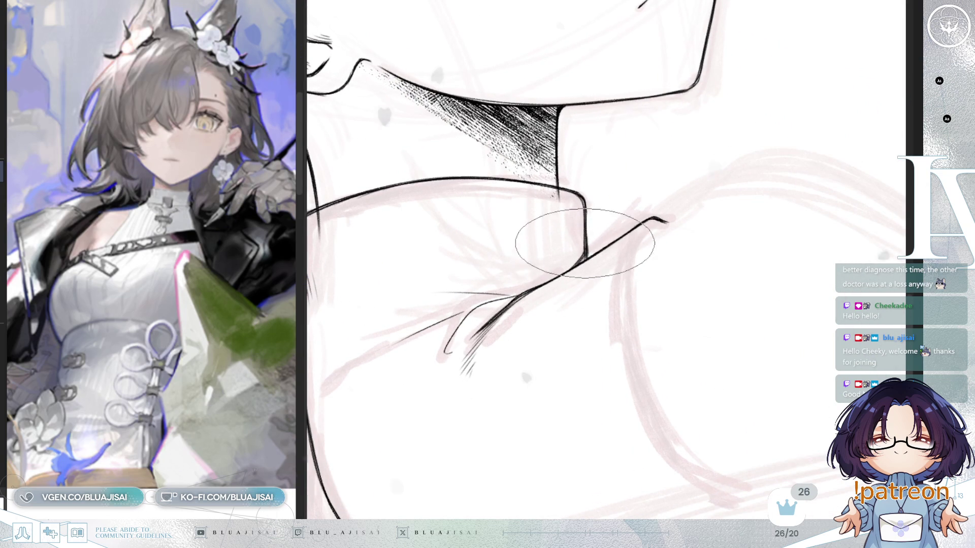
{"action": "left_click_drag", "start_coordinate": [576, 264], "coordinate": [658, 251]}
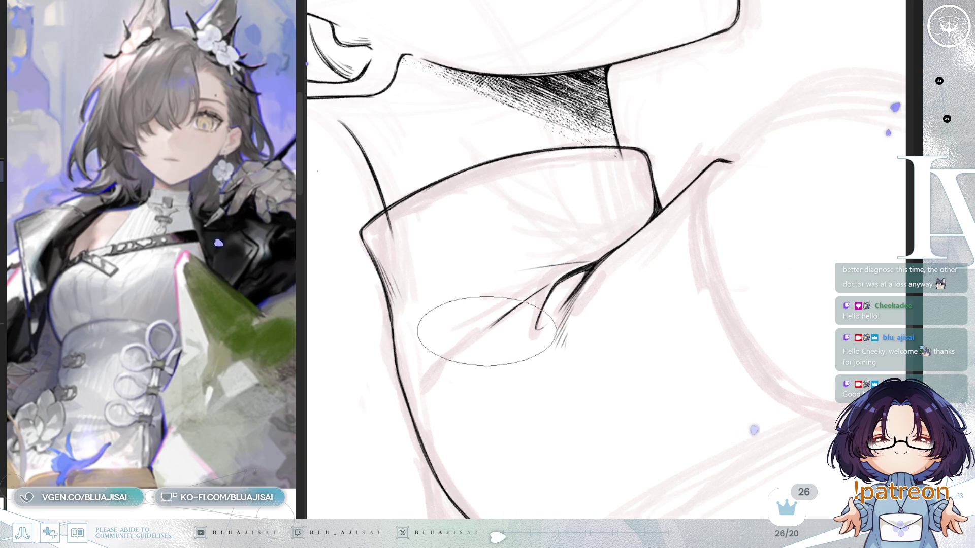
- Add short feathered hatch strokes along the branching crease at the collar fold
{"action": "left_click_drag", "start_coordinate": [570, 269], "coordinate": [544, 286]}
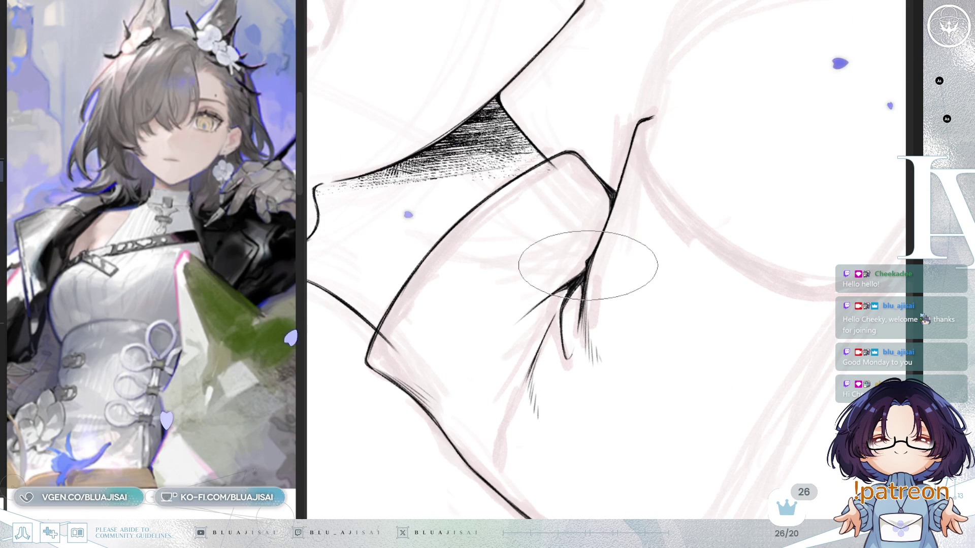
{"action": "left_click_drag", "start_coordinate": [575, 301], "coordinate": [586, 261]}
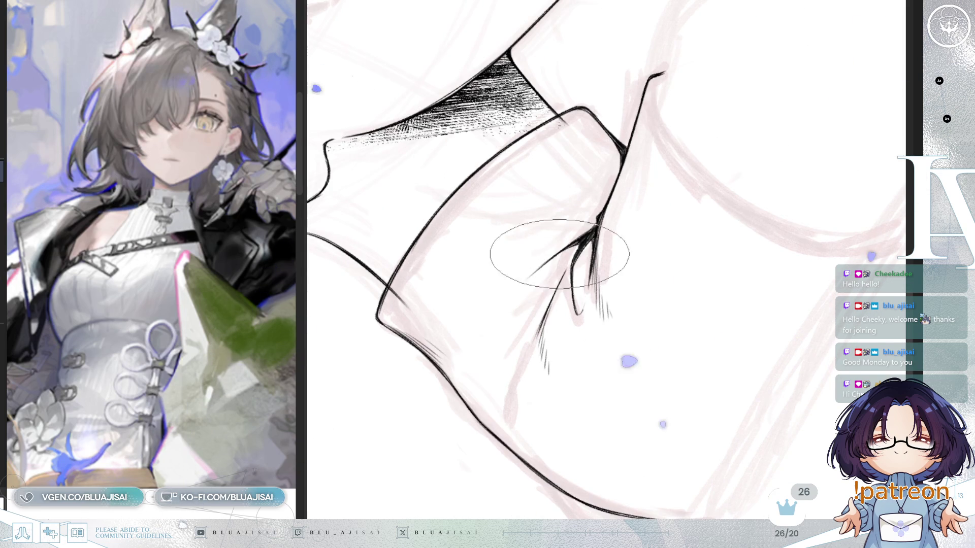
{"action": "left_click_drag", "start_coordinate": [544, 271], "coordinate": [601, 249]}
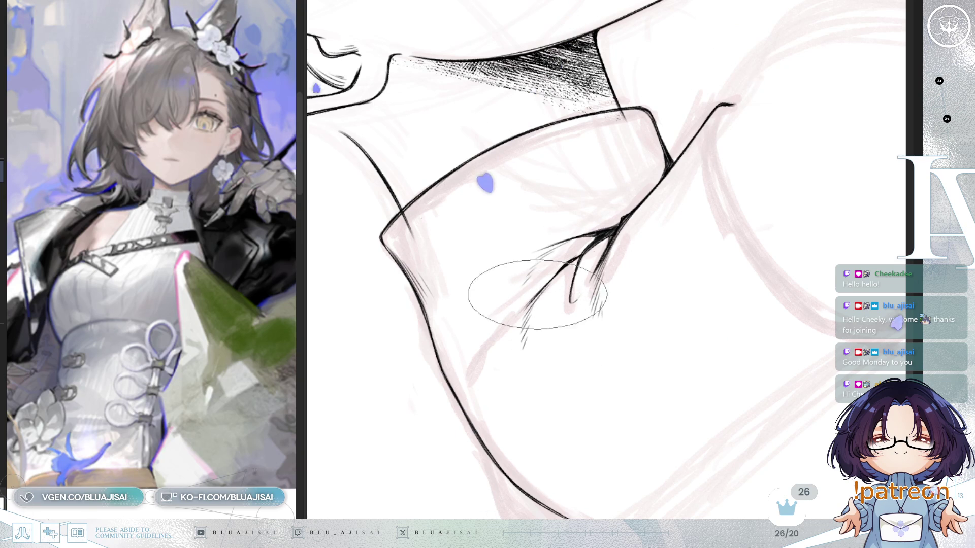
{"action": "mouse_move", "coordinate": [691, 200]}
{"action": "left_mouse_down"}
{"action": "mouse_move", "coordinate": [663, 196]}
{"action": "mouse_move", "coordinate": [691, 200]}
{"action": "mouse_move", "coordinate": [579, 260]}
{"action": "left_mouse_up"}
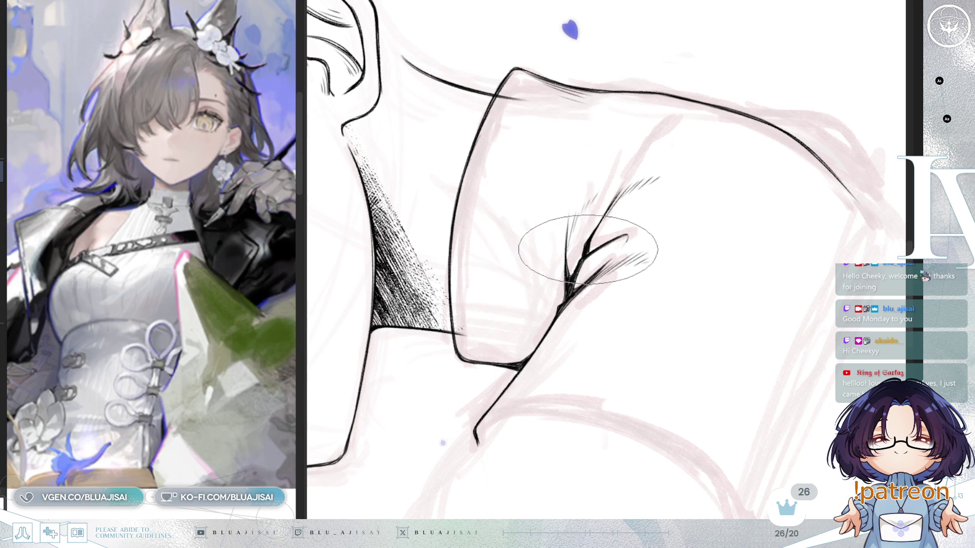
{"action": "mouse_move", "coordinate": [606, 215]}
{"action": "left_mouse_down"}
{"action": "mouse_move", "coordinate": [588, 218]}
{"action": "mouse_move", "coordinate": [591, 225]}
{"action": "left_mouse_up"}
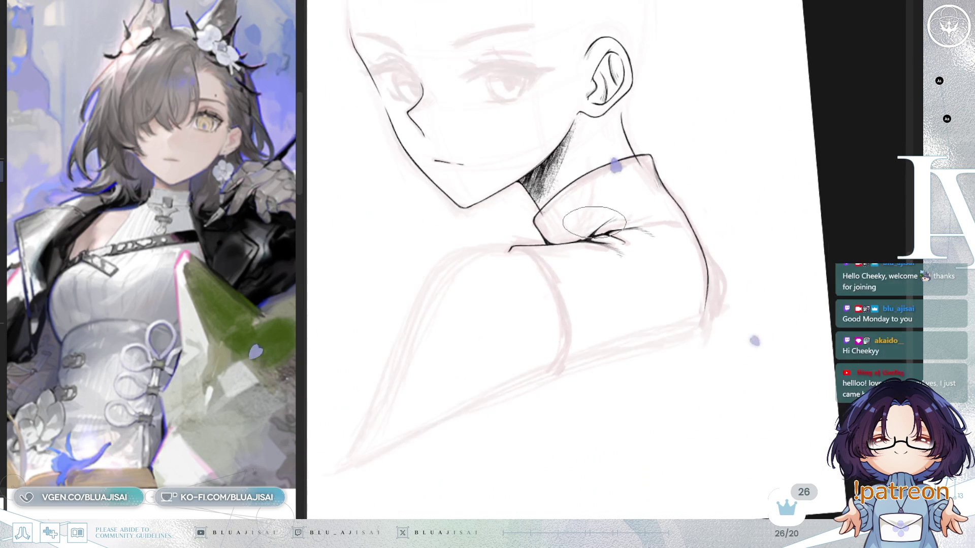
- Ink a long contour line from under the collar down the shoulder toward the arm
{"action": "mouse_move", "coordinate": [669, 188]}
{"action": "left_mouse_down"}
{"action": "mouse_move", "coordinate": [699, 202]}
{"action": "mouse_move", "coordinate": [688, 229]}
{"action": "left_mouse_up"}
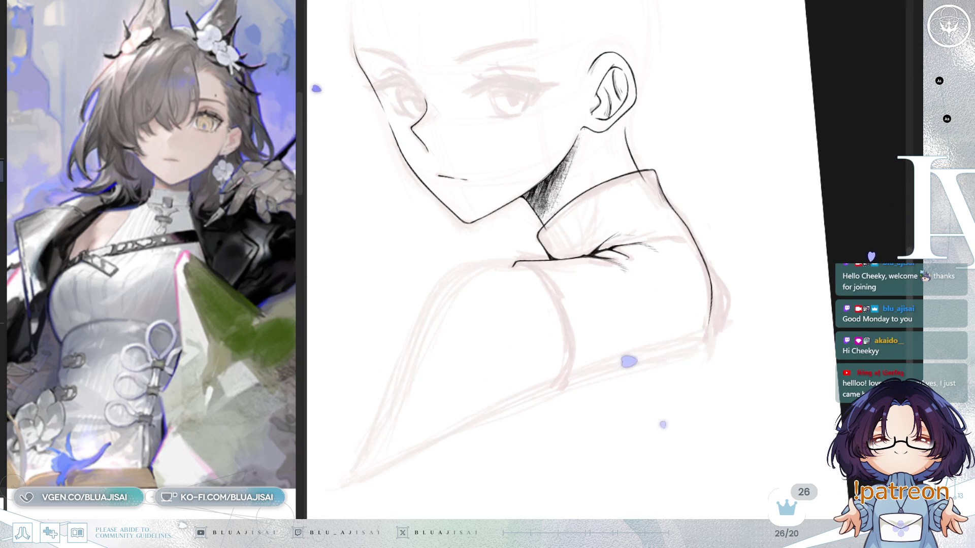
{"action": "left_click_drag", "start_coordinate": [634, 355], "coordinate": [685, 218]}
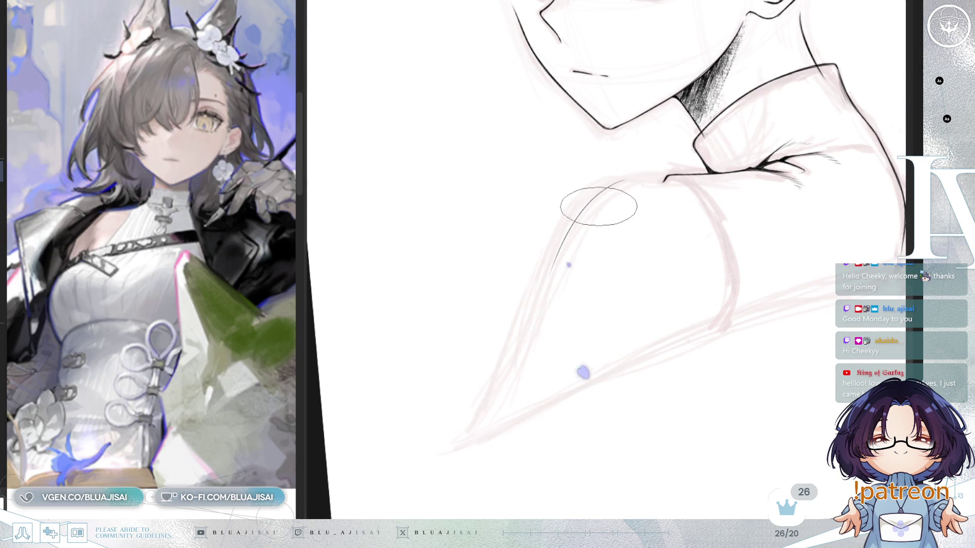
{"action": "left_click_drag", "start_coordinate": [536, 299], "coordinate": [494, 417]}
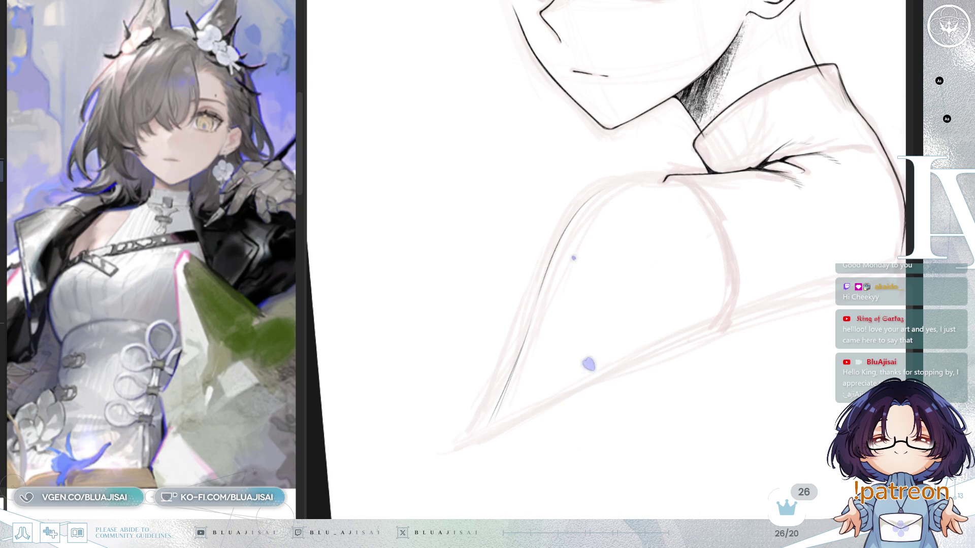
{"action": "left_click_drag", "start_coordinate": [645, 117], "coordinate": [604, 246]}
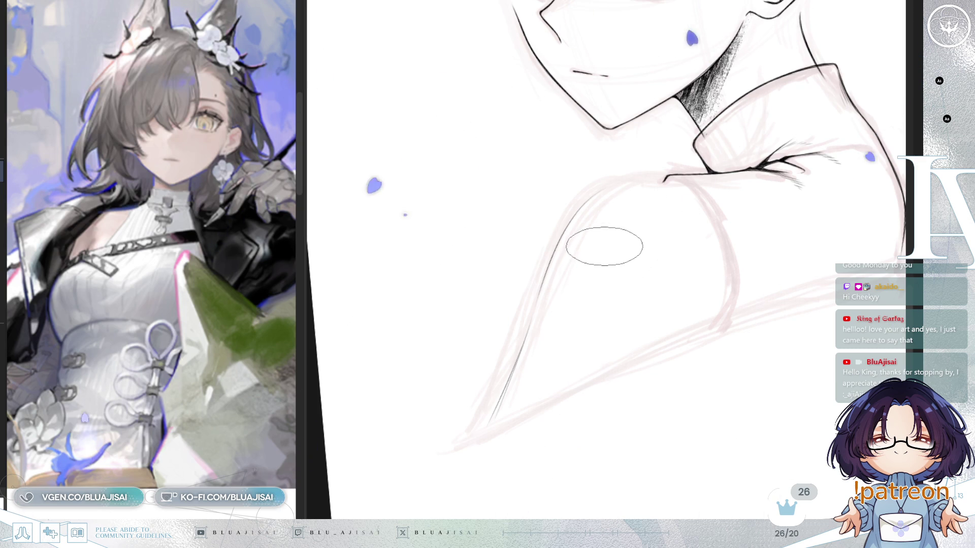
{"action": "left_click_drag", "start_coordinate": [605, 246], "coordinate": [574, 219]}
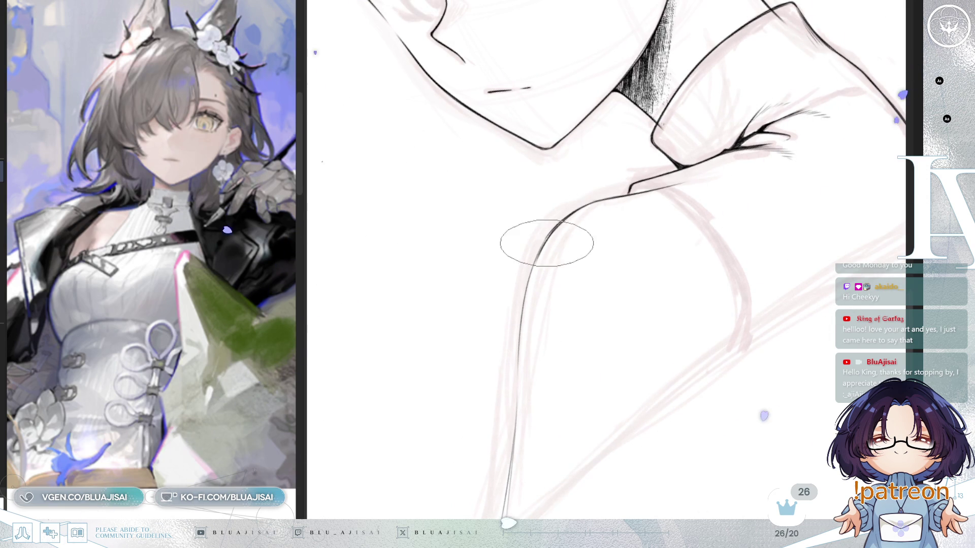
- Retrace the shoulder curve to thicken it and add short feathered strokes near the collar join
{"action": "left_click_drag", "start_coordinate": [536, 264], "coordinate": [518, 352]}
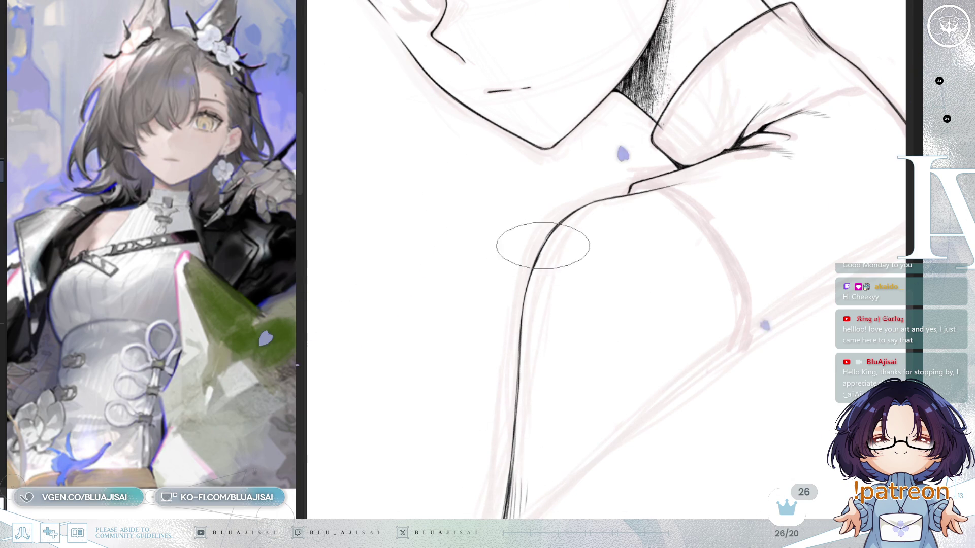
{"action": "left_click_drag", "start_coordinate": [516, 366], "coordinate": [558, 227]}
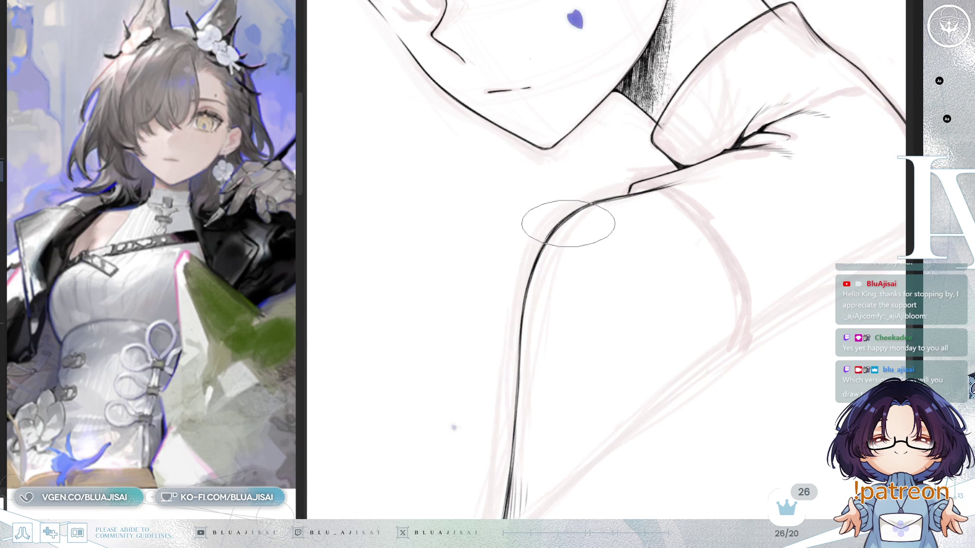
{"action": "key", "text": "Home"}
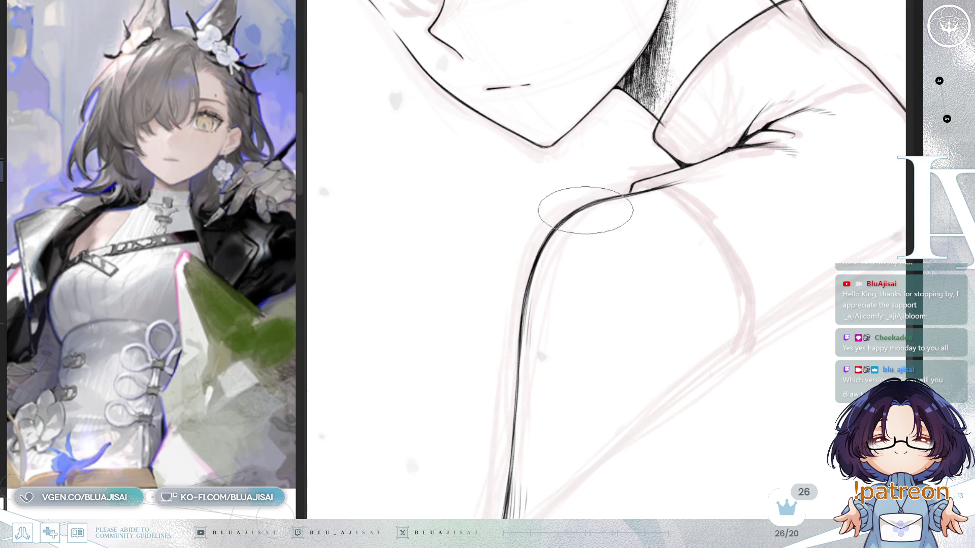
{"action": "left_click_drag", "start_coordinate": [642, 191], "coordinate": [663, 197]}
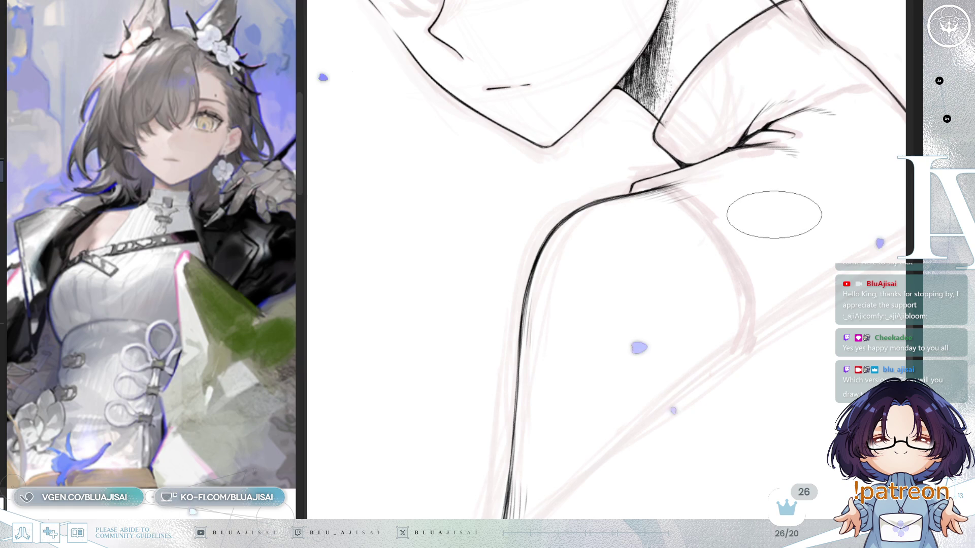
{"action": "key", "text": "h"}
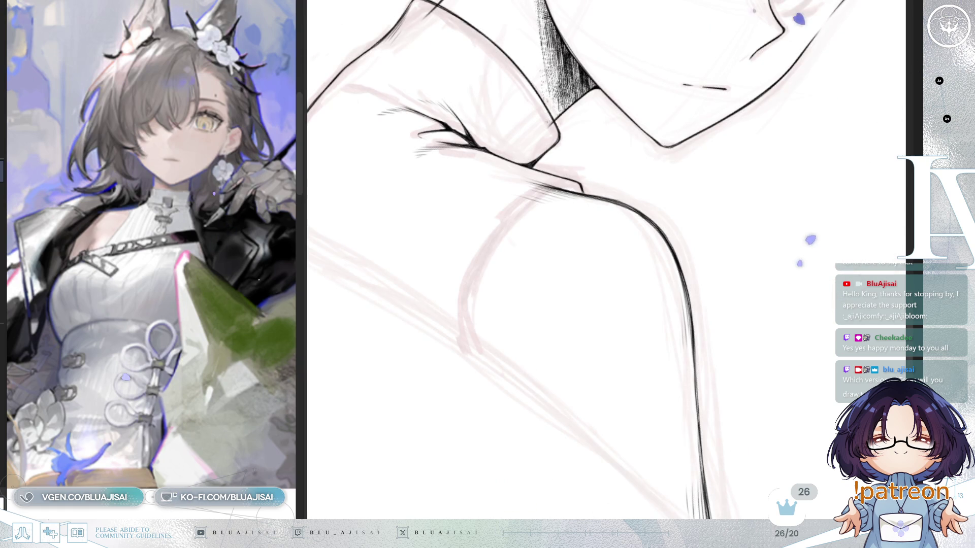
- Ink a small curve at the shoulder bump, undoing the stray arm stroke and redrawing it shorter
{"action": "key", "text": "h"}
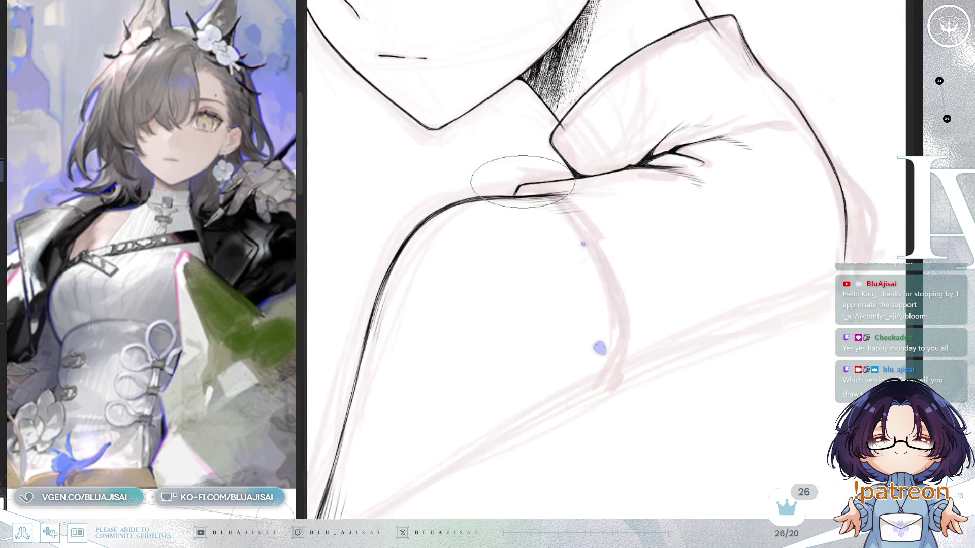
{"action": "left_click_drag", "start_coordinate": [600, 349], "coordinate": [532, 447]}
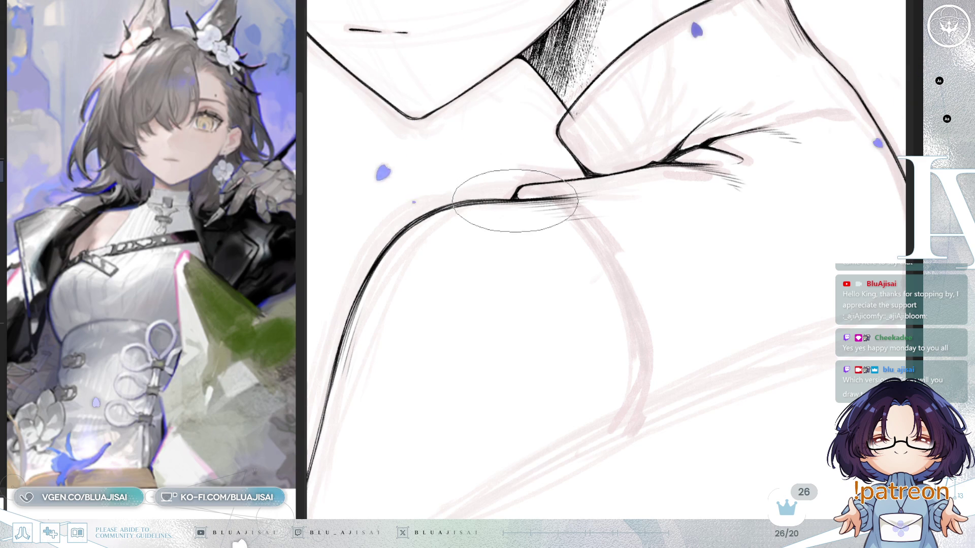
{"action": "key", "text": "h"}
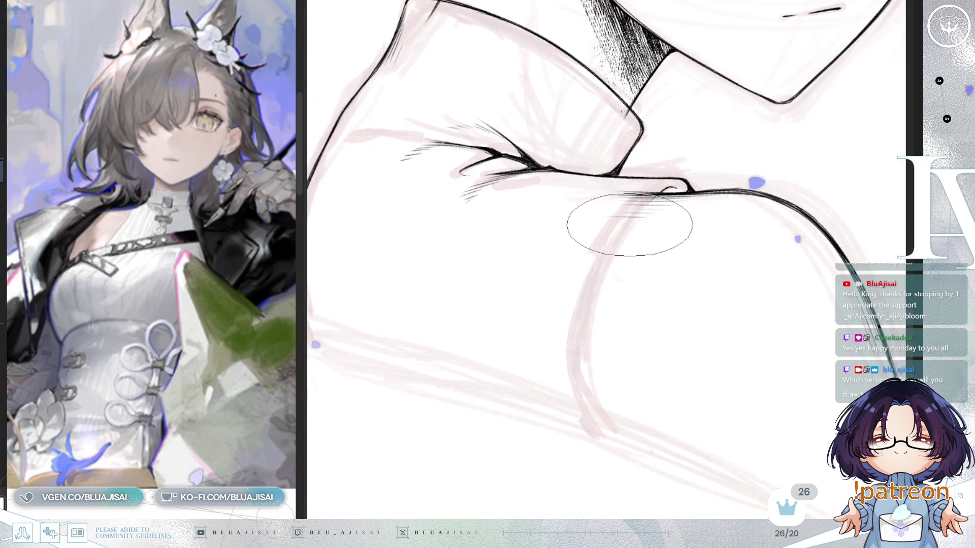
{"action": "mouse_move", "coordinate": [676, 186]}
{"action": "left_mouse_down"}
{"action": "mouse_move", "coordinate": [663, 190]}
{"action": "mouse_move", "coordinate": [598, 294]}
{"action": "mouse_move", "coordinate": [590, 396]}
{"action": "left_mouse_up"}
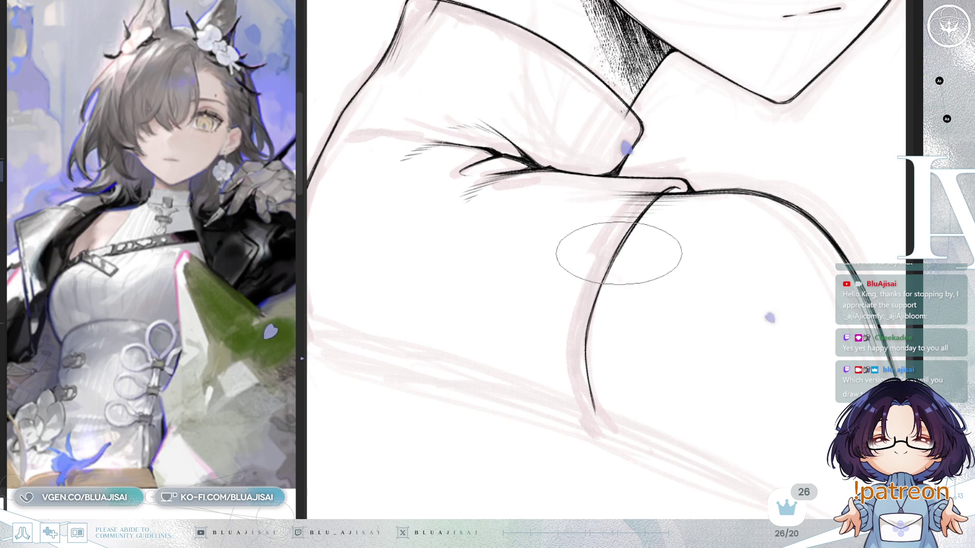
{"action": "key", "text": "e"}
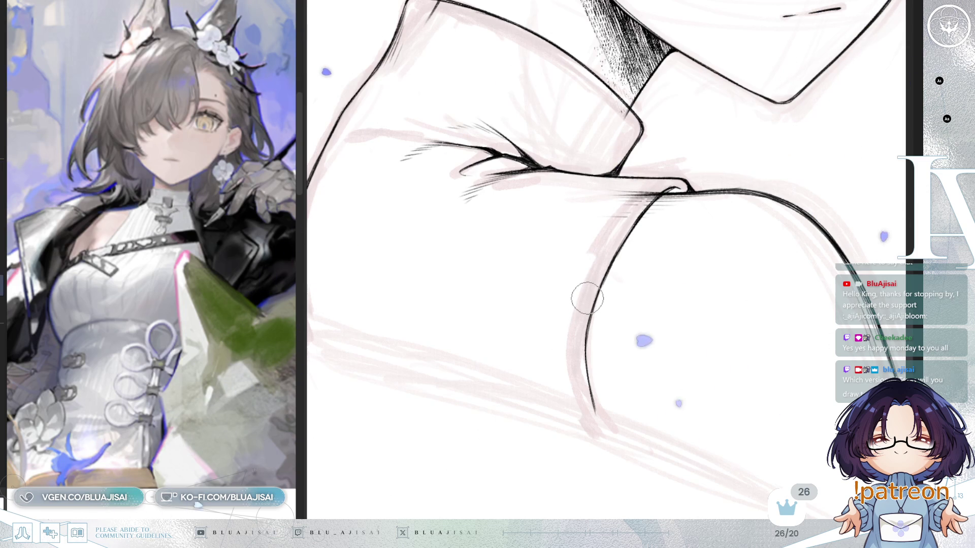
{"action": "key", "text": "ctrl+z"}
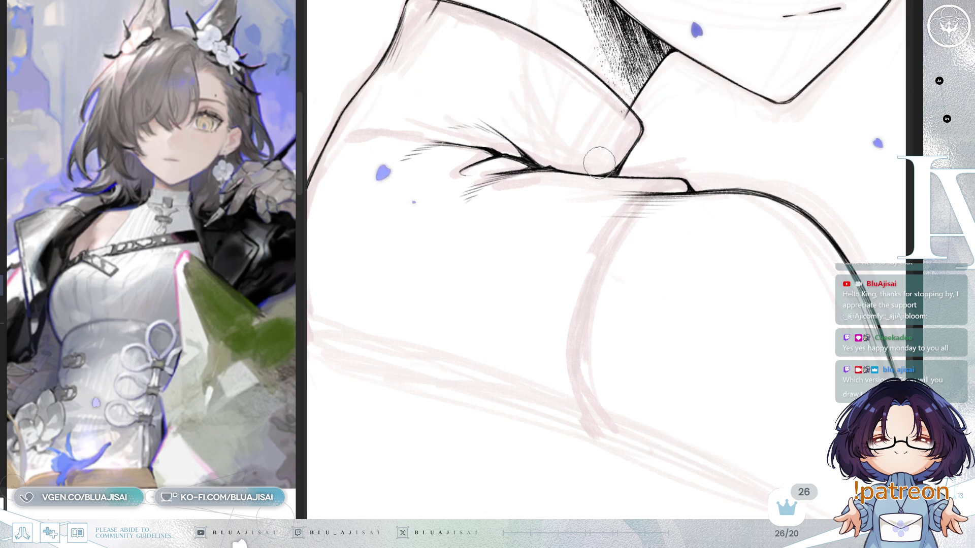
{"action": "left_click_drag", "start_coordinate": [646, 209], "coordinate": [677, 189]}
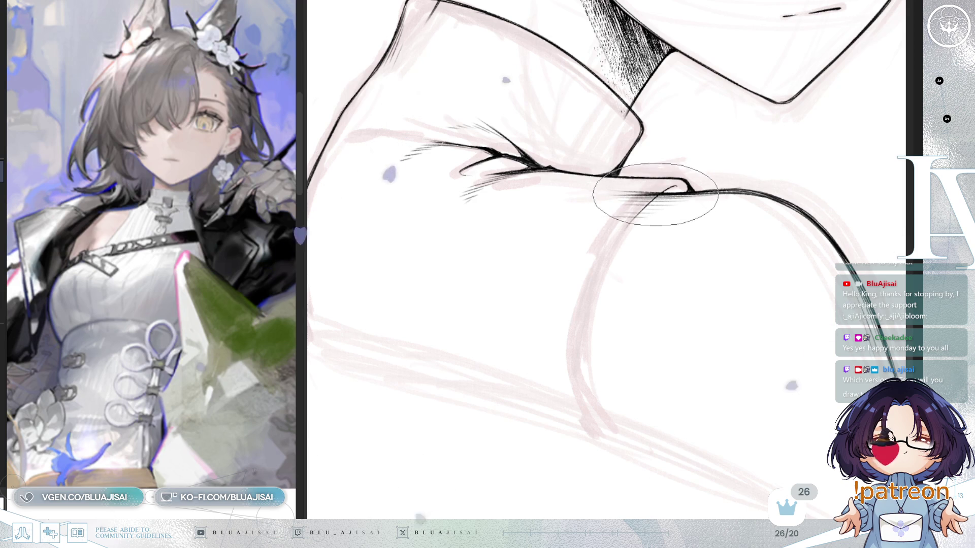
- Level the collar in the view and undo the unwanted hatch stroke near it
{"action": "key", "text": "Delete"}
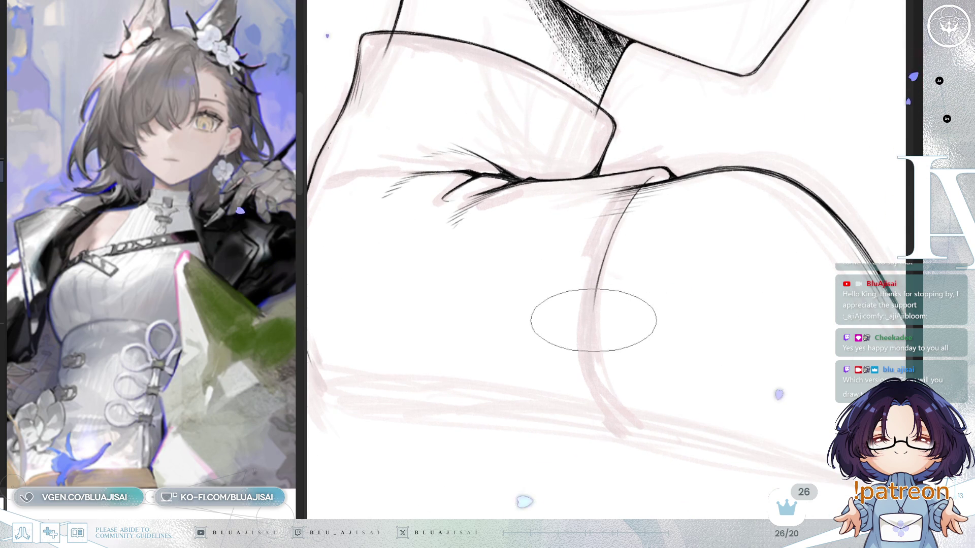
{"action": "key", "text": "Delete"}
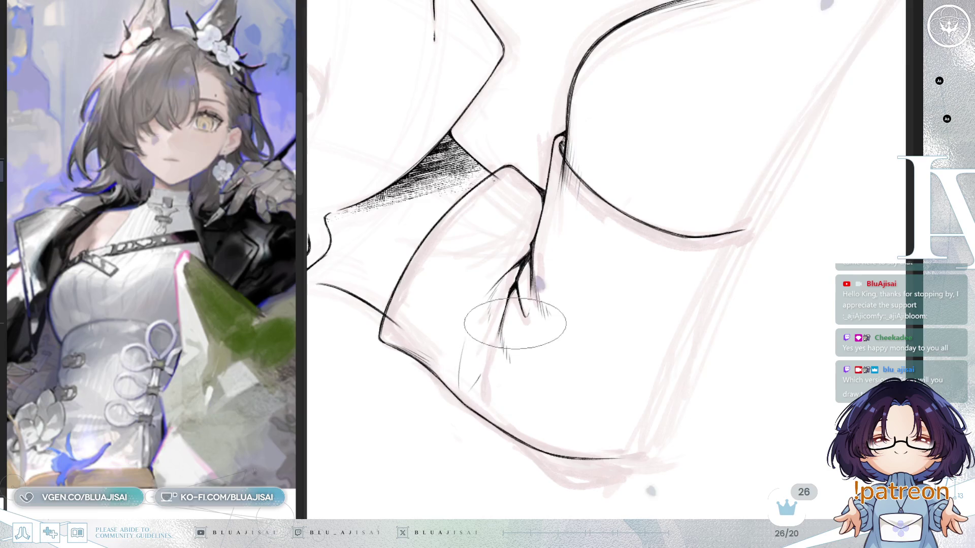
{"action": "key", "text": "End"}
{"action": "key", "text": "End"}
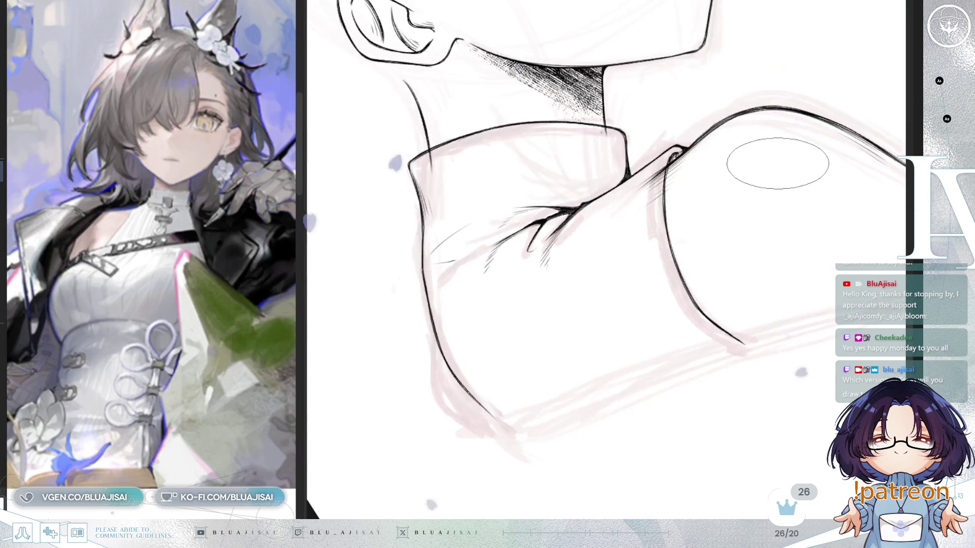
{"action": "key", "text": "End"}
{"action": "key", "text": "End"}
{"action": "key", "text": "End"}
{"action": "key", "text": "End"}
{"action": "key", "text": "End"}
{"action": "key", "text": "Insert"}
{"action": "scroll", "coordinate": [528, 292], "scroll_direction": "up", "scroll_amount": 1}
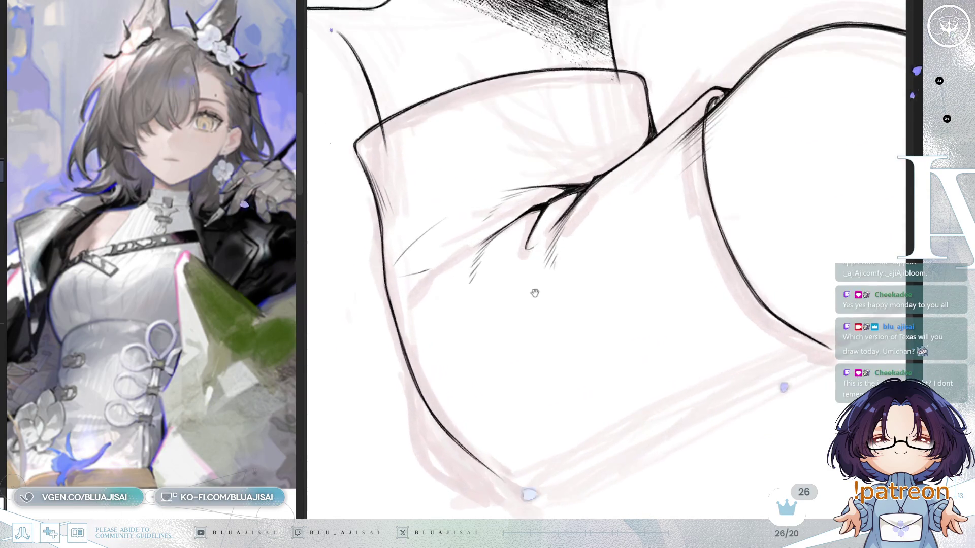
{"action": "key", "text": "End"}
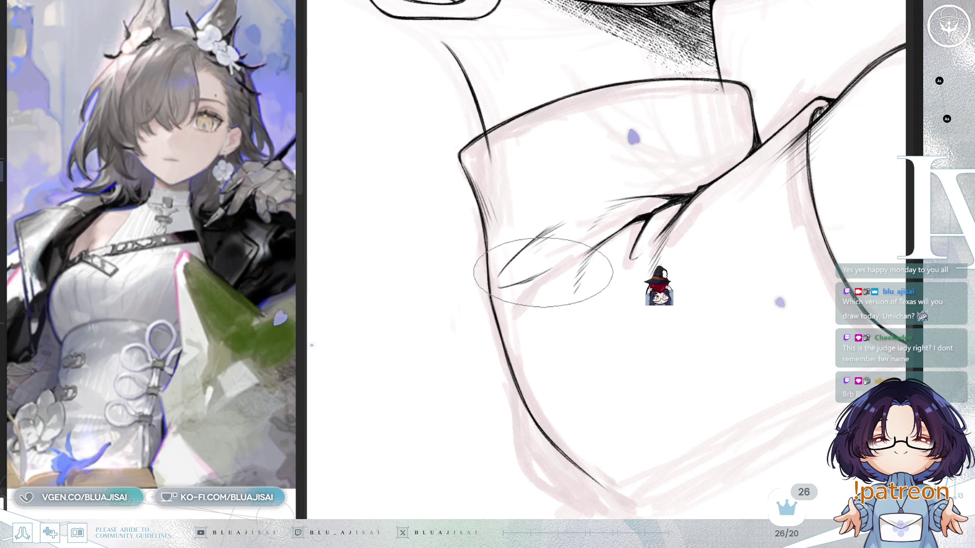
{"action": "scroll", "coordinate": [688, 206], "scroll_direction": "down", "scroll_amount": 2}
{"action": "key", "text": "Delete"}
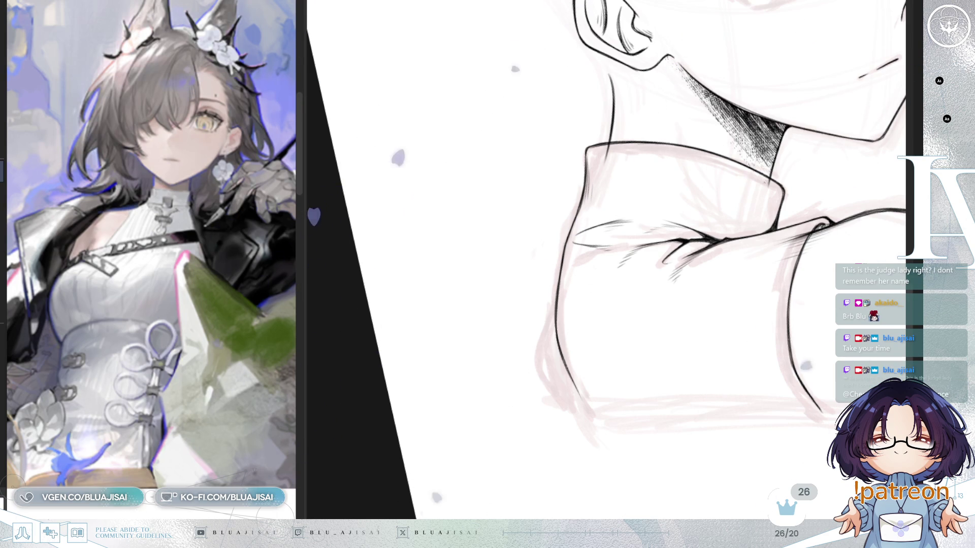
{"action": "key", "text": "minus"}
{"action": "key", "text": "minus"}
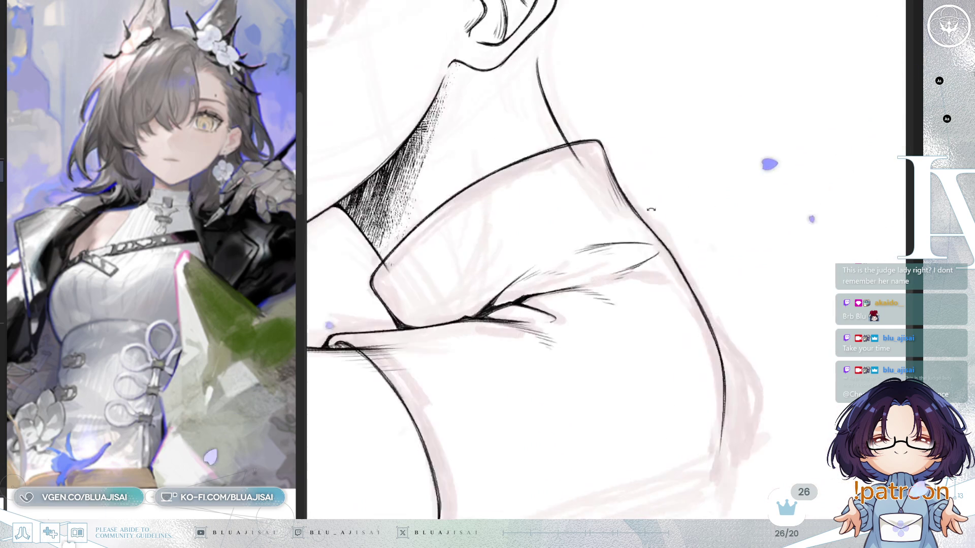
{"action": "key", "text": "minus"}
{"action": "key", "text": "ctrl+z"}
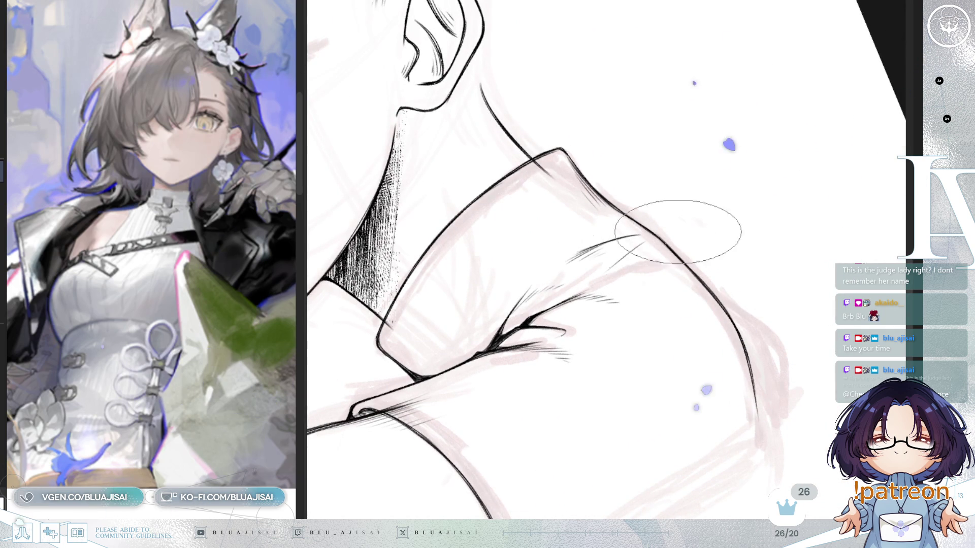
- Turn the neck upright and mirror the canvas to review the collar and shoulder lines
{"action": "key", "text": "minus"}
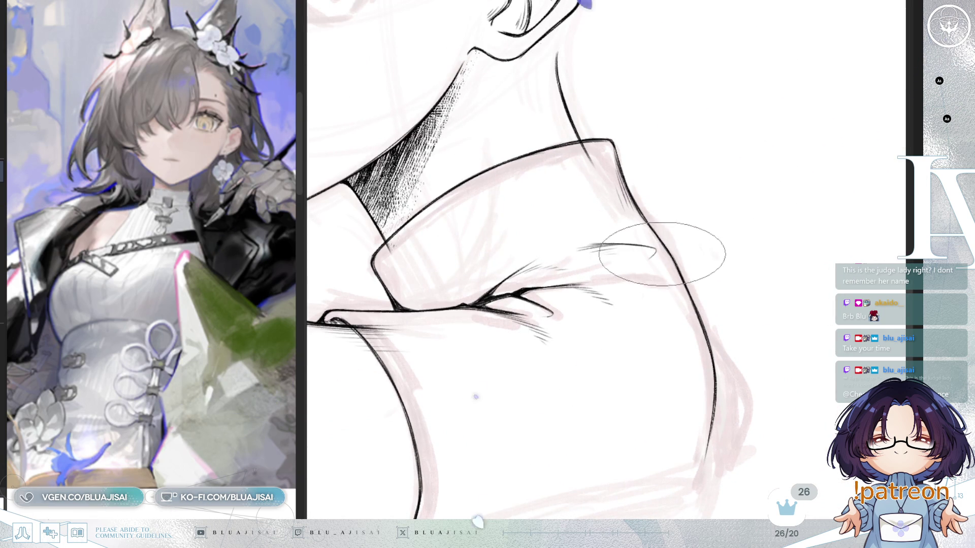
{"action": "key", "text": "asciicircum"}
{"action": "key", "text": "asciicircum"}
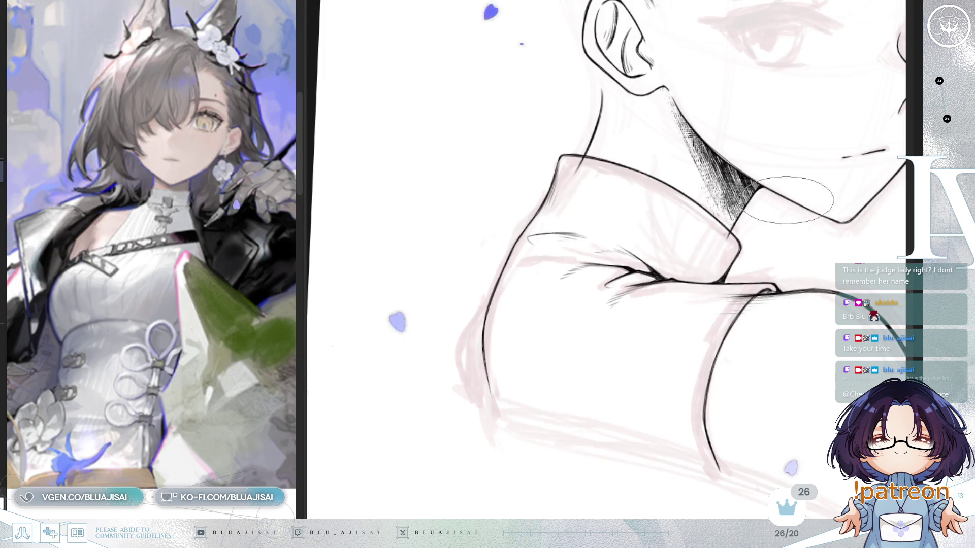
{"action": "key", "text": "asciicircum"}
{"action": "key", "text": "asciicircum"}
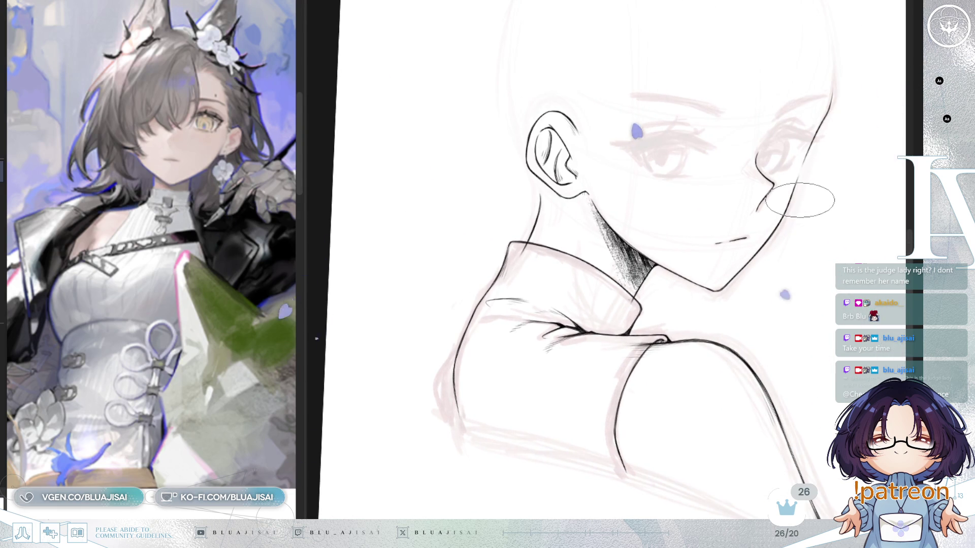
{"action": "key", "text": "h"}
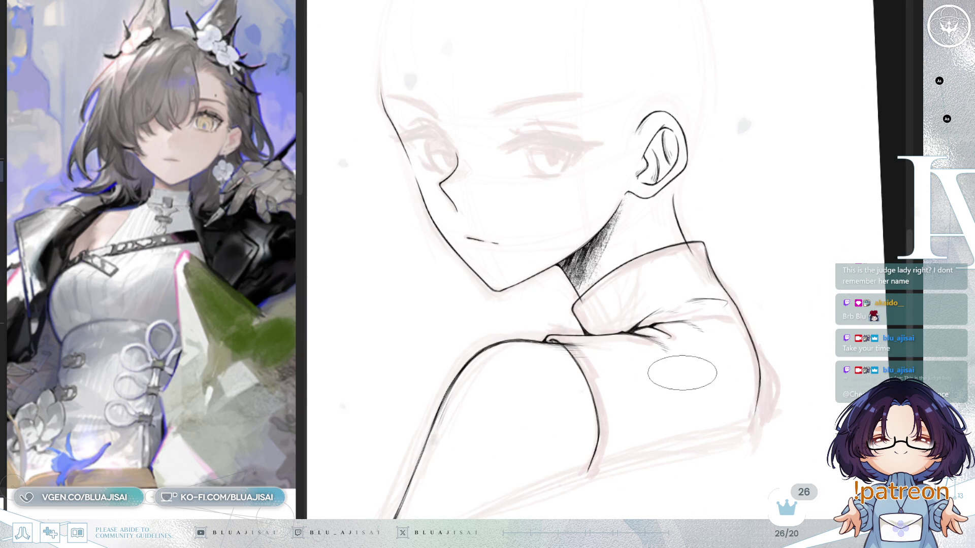
{"action": "scroll", "coordinate": [583, 305], "scroll_direction": "up", "scroll_amount": 2}
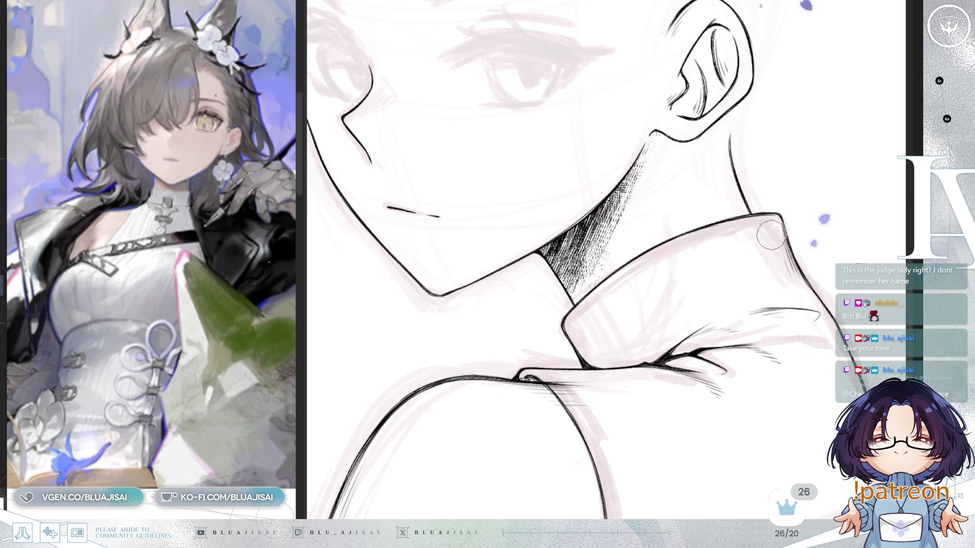
{"action": "key", "text": "h"}
{"action": "left_click_drag", "start_coordinate": [687, 301], "coordinate": [669, 278]}
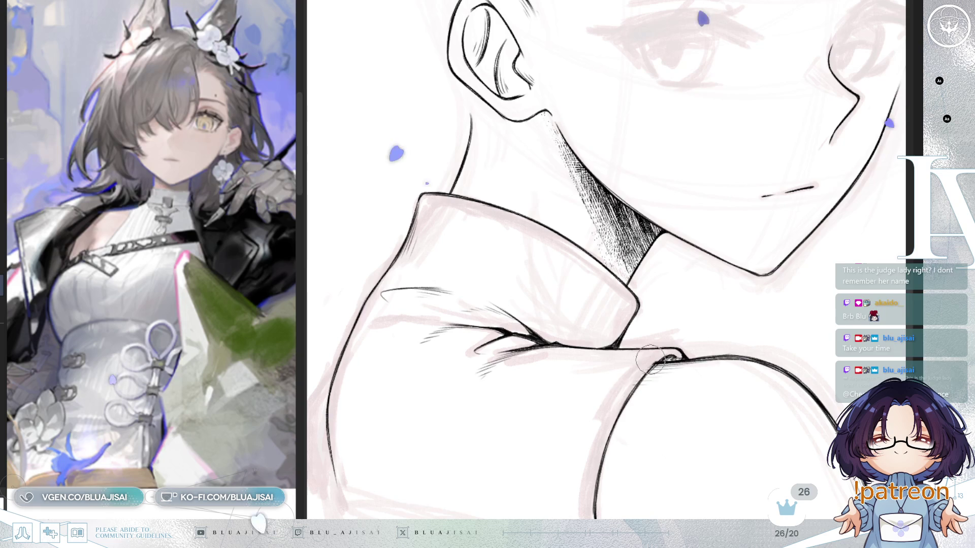
{"action": "scroll", "coordinate": [622, 376], "scroll_direction": "down", "scroll_amount": 1}
{"action": "scroll", "coordinate": [622, 375], "scroll_direction": "down", "scroll_amount": 1}
{"action": "scroll", "coordinate": [670, 335], "scroll_direction": "down", "scroll_amount": 1}
{"action": "scroll", "coordinate": [747, 274], "scroll_direction": "down", "scroll_amount": 1}
{"action": "scroll", "coordinate": [808, 224], "scroll_direction": "down", "scroll_amount": 1}
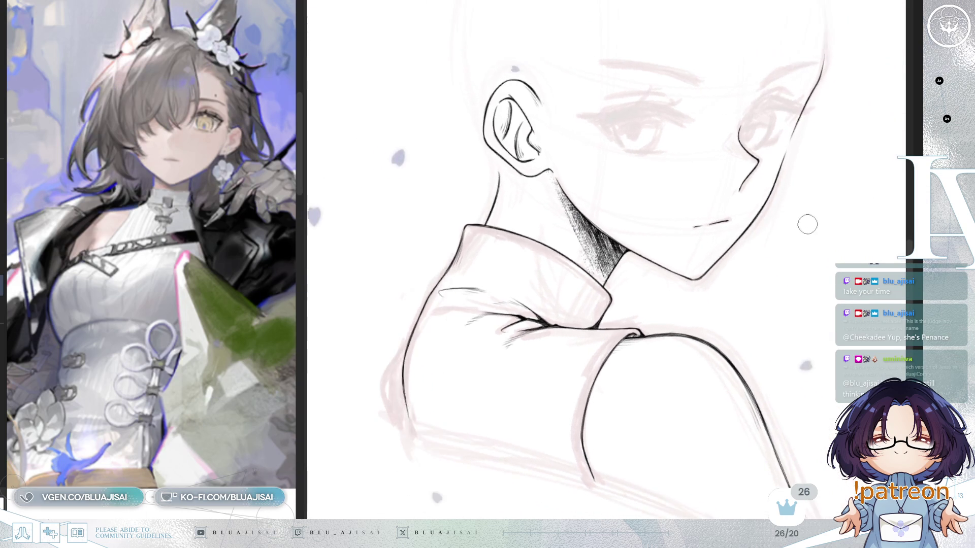
{"action": "scroll", "coordinate": [792, 252], "scroll_direction": "up", "scroll_amount": 1}
{"action": "scroll", "coordinate": [759, 331], "scroll_direction": "up", "scroll_amount": 1}
{"action": "scroll", "coordinate": [696, 305], "scroll_direction": "up", "scroll_amount": 1}
{"action": "scroll", "coordinate": [710, 291], "scroll_direction": "up", "scroll_amount": 1}
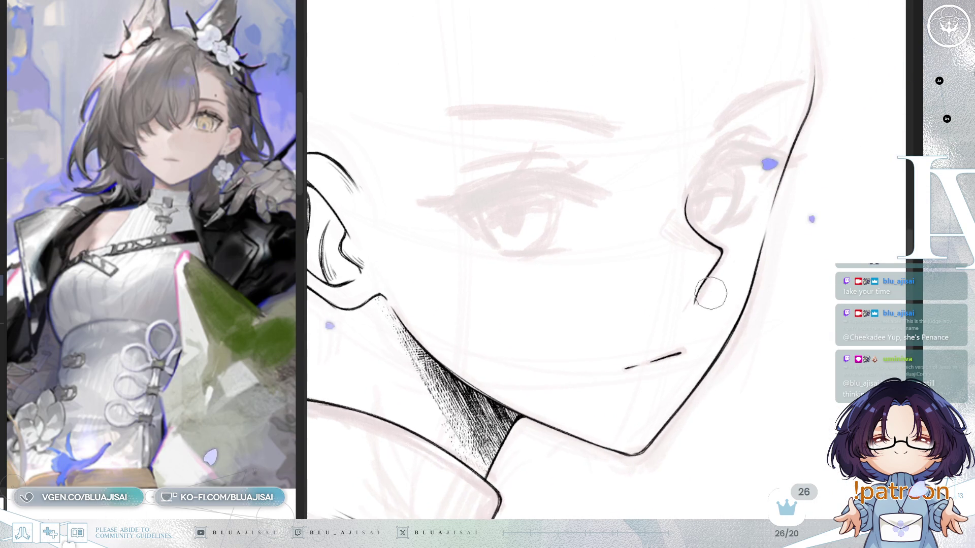
- Zoom onto the far eye and ink a line from the eye toward the cheek, undoing its bad top
{"action": "left_click_drag", "start_coordinate": [710, 291], "coordinate": [786, 304]}
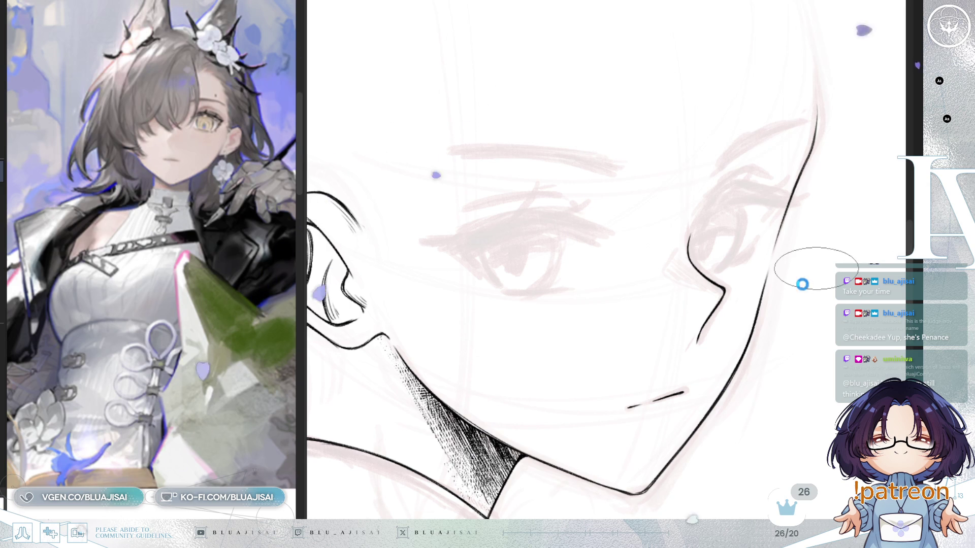
{"action": "key", "text": "minus"}
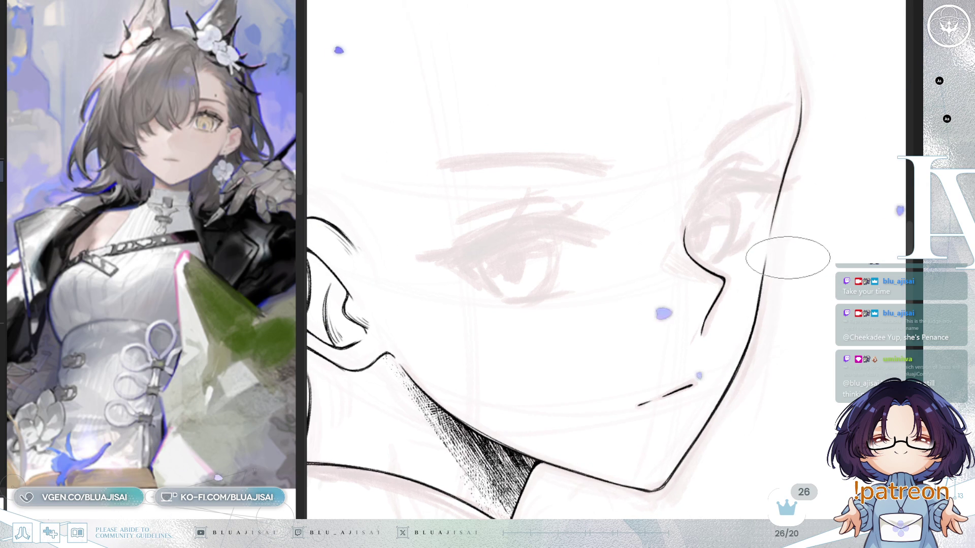
{"action": "key", "text": "ctrl+plus"}
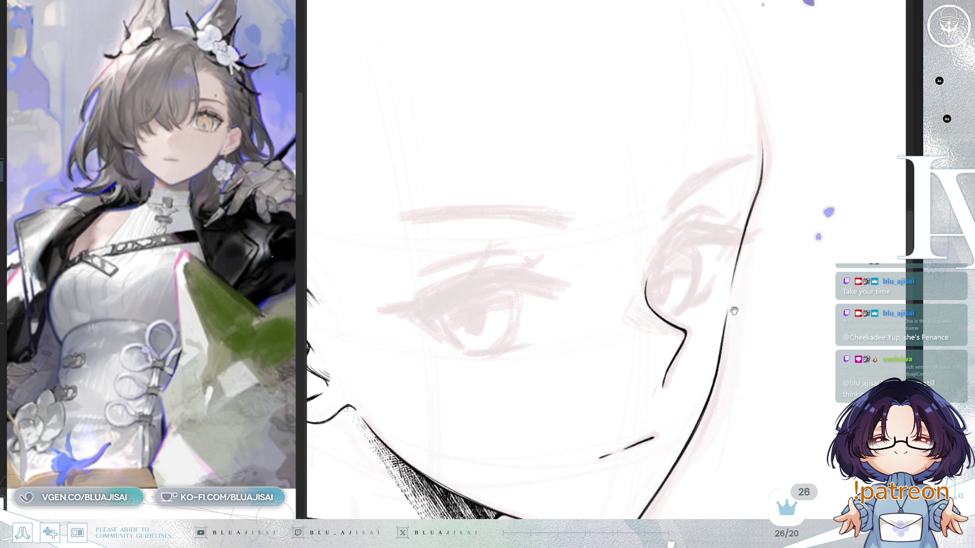
{"action": "key", "text": "ctrl+plus"}
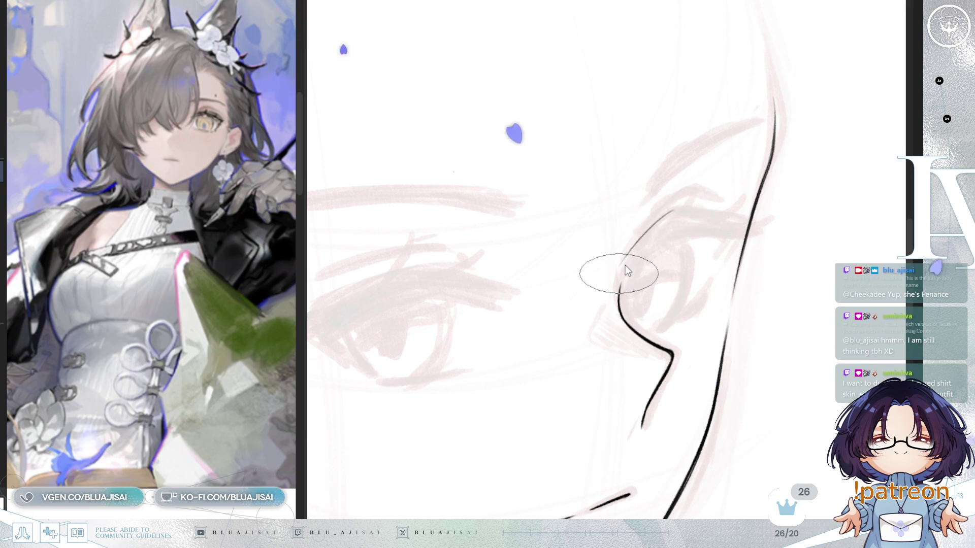
{"action": "left_click_drag", "start_coordinate": [669, 213], "coordinate": [619, 295]}
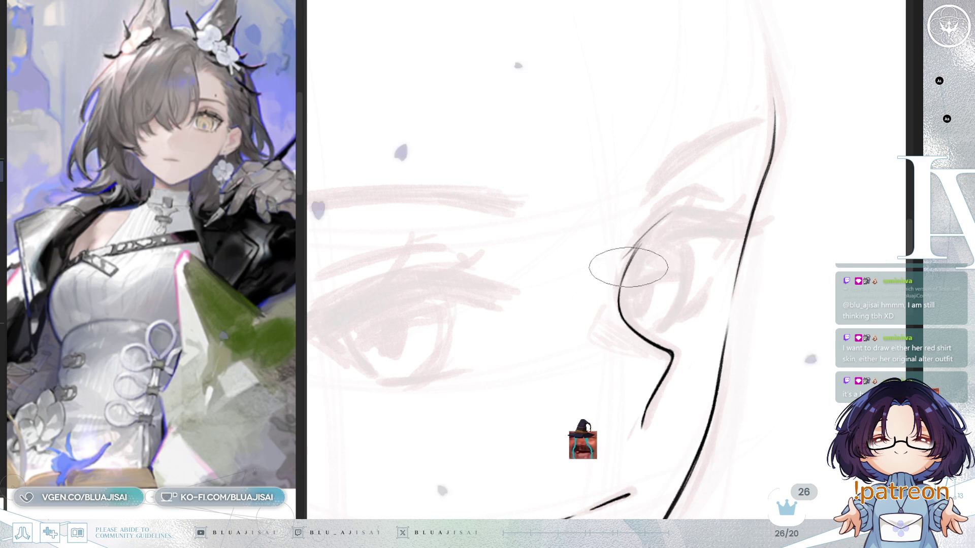
{"action": "key", "text": "ctrl+z"}
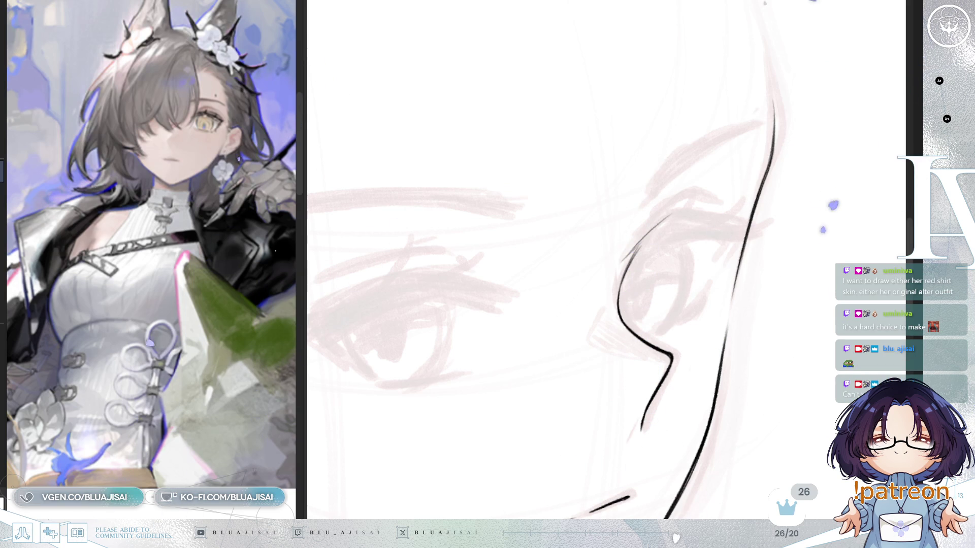
- Ink the upper eyelid line of the far eye over the pink sketch
{"action": "left_click_drag", "start_coordinate": [683, 157], "coordinate": [638, 249]}
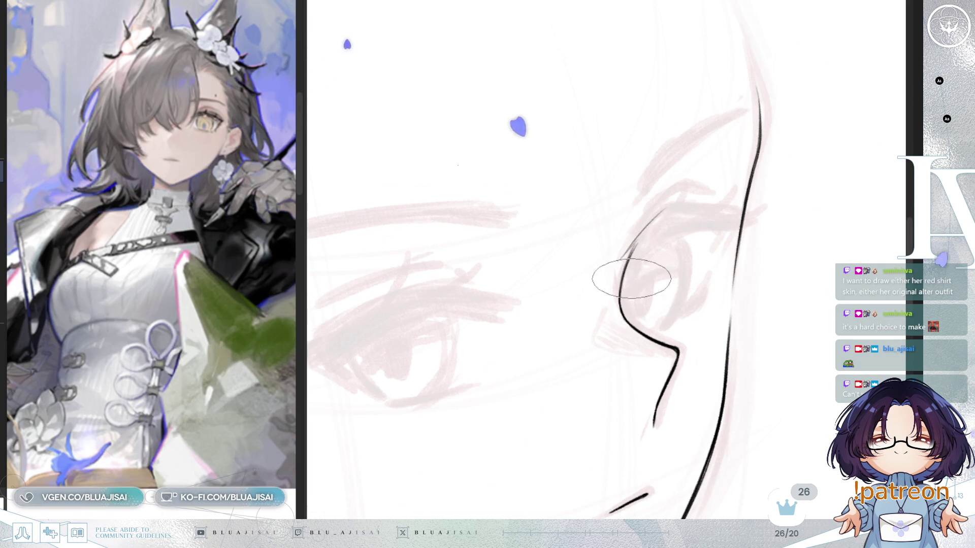
{"action": "left_click_drag", "start_coordinate": [653, 220], "coordinate": [647, 206]}
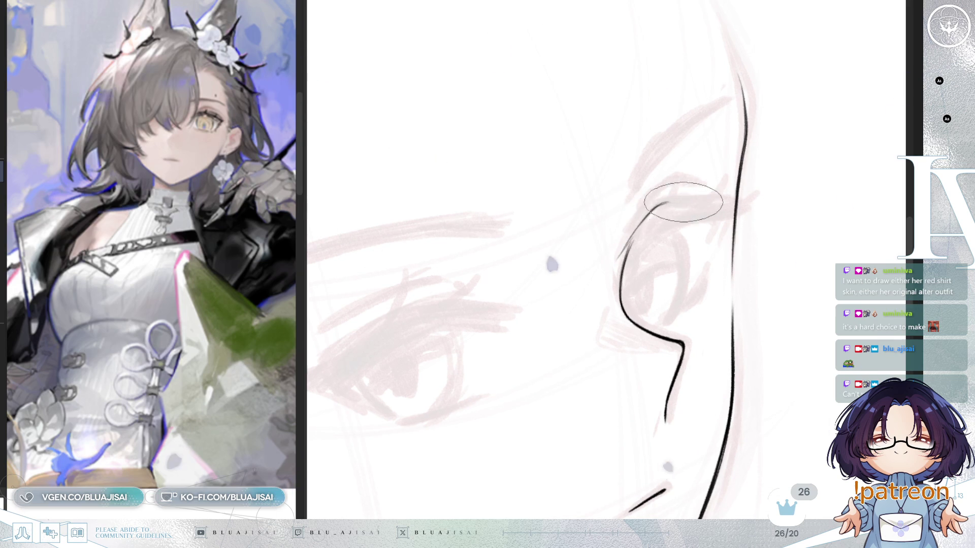
{"action": "mouse_move", "coordinate": [664, 204]}
{"action": "left_mouse_down"}
{"action": "mouse_move", "coordinate": [733, 189]}
{"action": "mouse_move", "coordinate": [755, 203]}
{"action": "mouse_move", "coordinate": [710, 219]}
{"action": "left_mouse_up"}
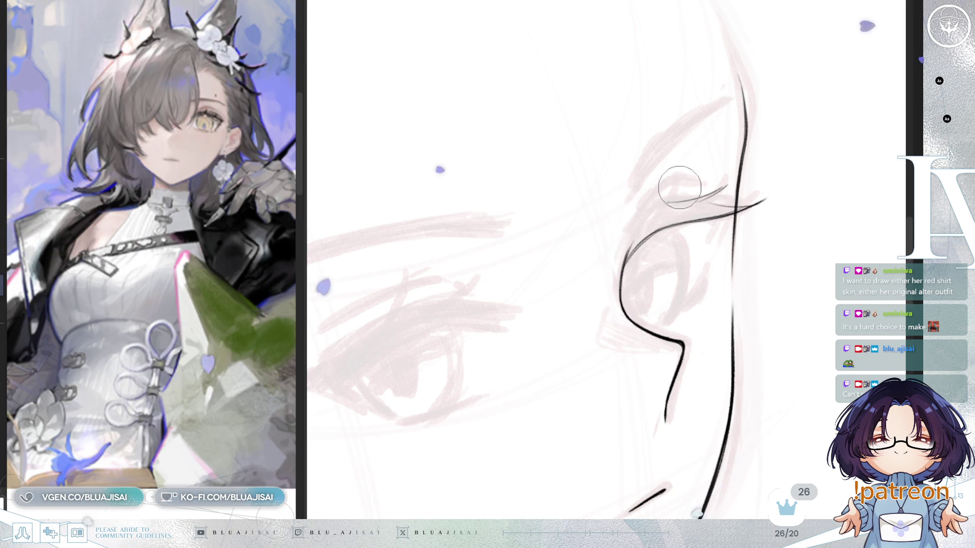
- Remove the rejected eyelid strokes and redraw the upper lid ending in sharp lash points
{"action": "left_click_drag", "start_coordinate": [618, 251], "coordinate": [655, 204]}
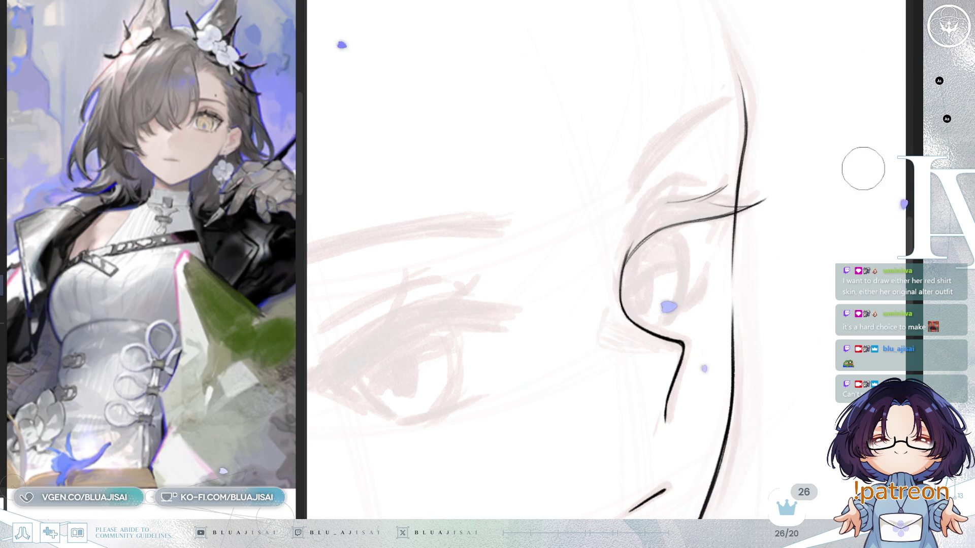
{"action": "key", "text": "ctrl+z"}
{"action": "key", "text": "ctrl+z"}
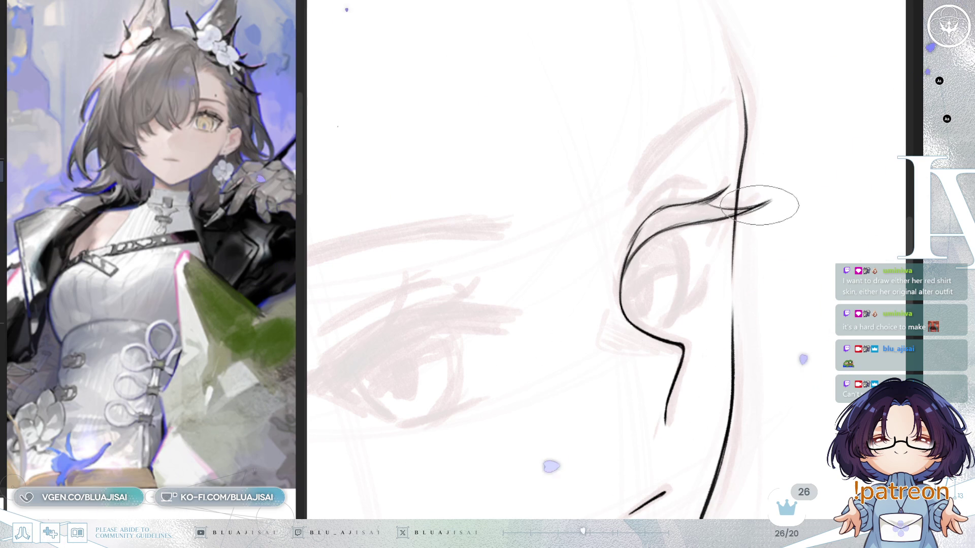
{"action": "key", "text": "h"}
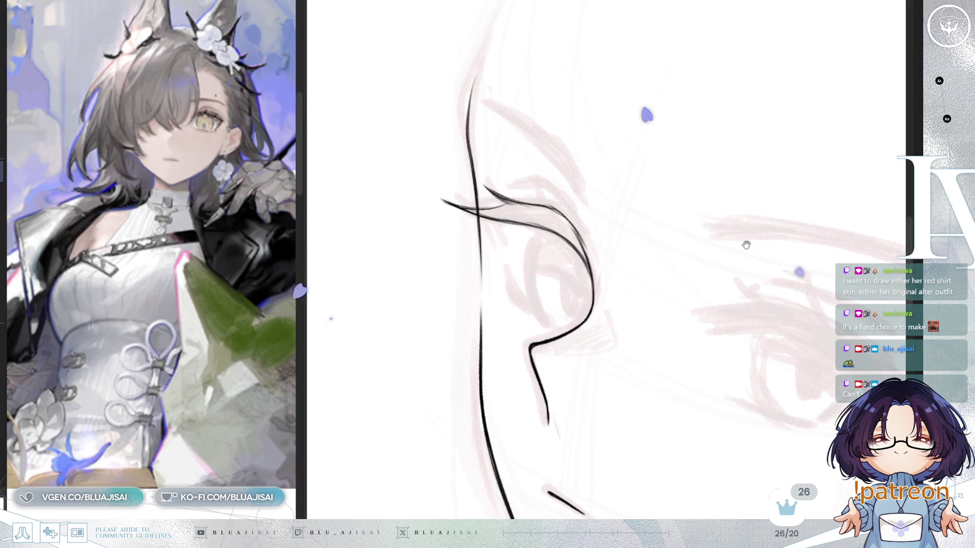
{"action": "key", "text": "minus"}
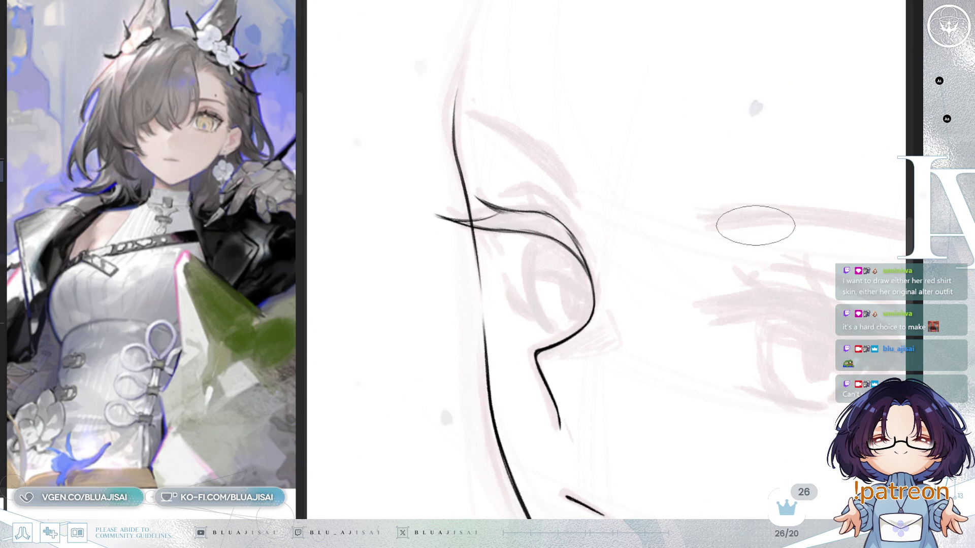
{"action": "key", "text": "h"}
{"action": "key", "text": "minus"}
{"action": "key", "text": "minus"}
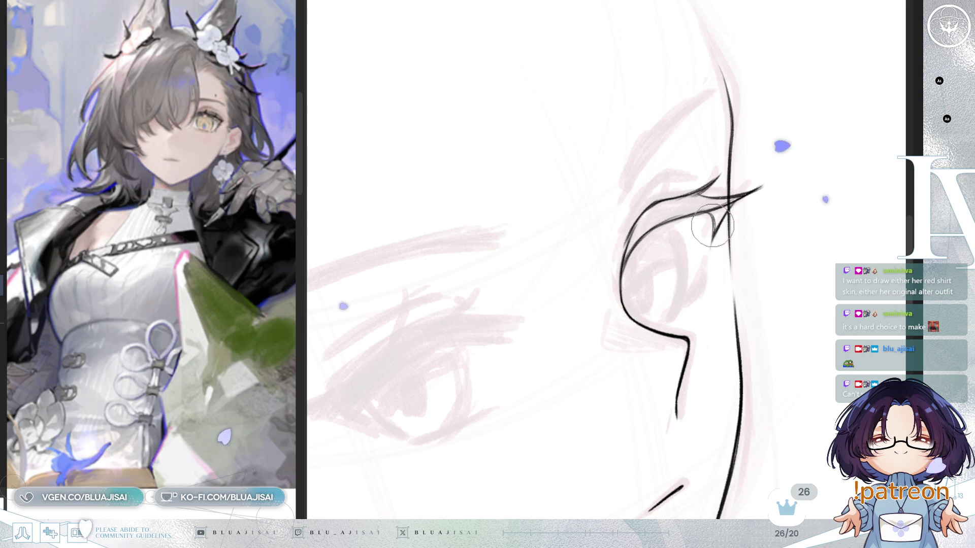
{"action": "scroll", "coordinate": [709, 250], "scroll_direction": "down", "scroll_amount": 3}
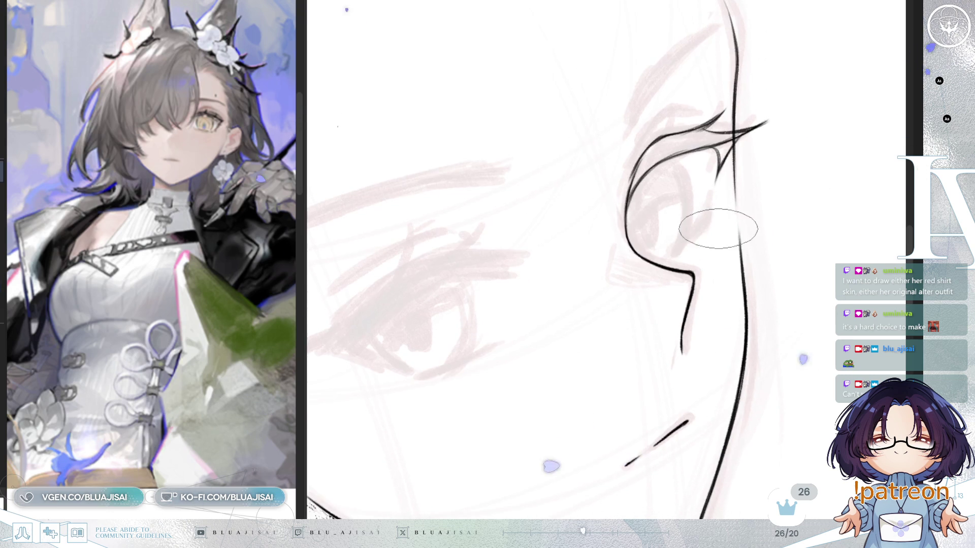
{"action": "mouse_move", "coordinate": [693, 254]}
{"action": "left_mouse_down"}
{"action": "mouse_move", "coordinate": [833, 195]}
{"action": "mouse_move", "coordinate": [754, 203]}
{"action": "mouse_move", "coordinate": [589, 158]}
{"action": "mouse_move", "coordinate": [618, 169]}
{"action": "left_mouse_up"}
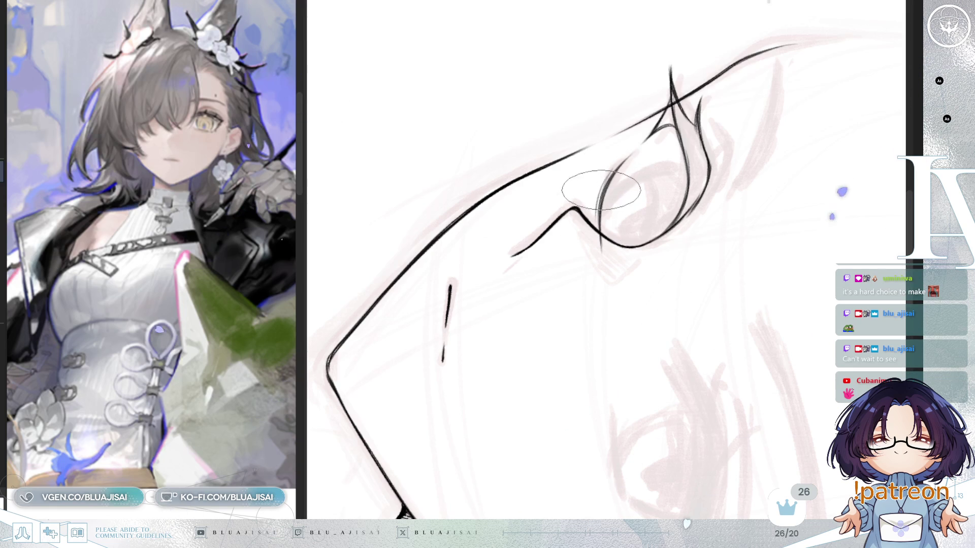
- Go over the upper lid with heavier strokes to form a bold lash line with a tapered outer flick
{"action": "left_click_drag", "start_coordinate": [598, 223], "coordinate": [635, 237]}
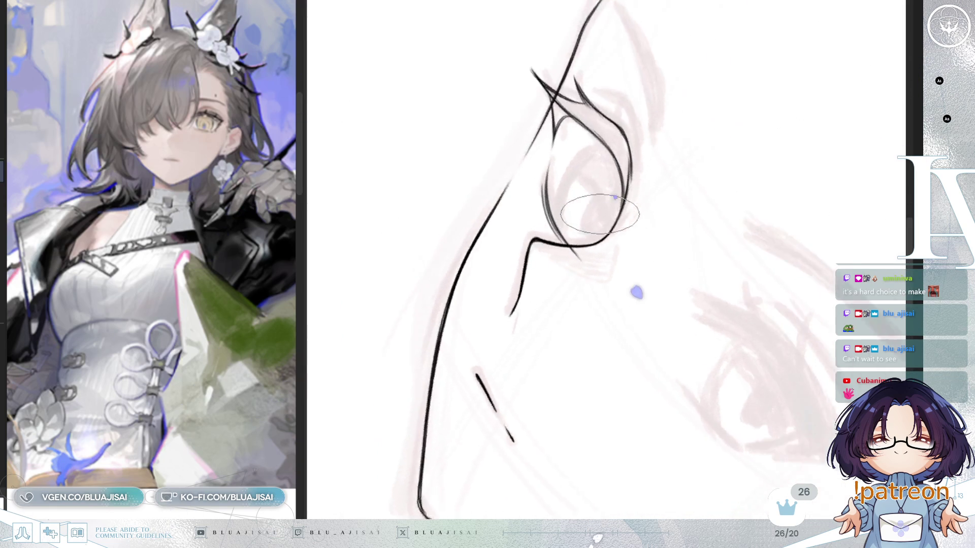
{"action": "left_click_drag", "start_coordinate": [567, 259], "coordinate": [571, 267]}
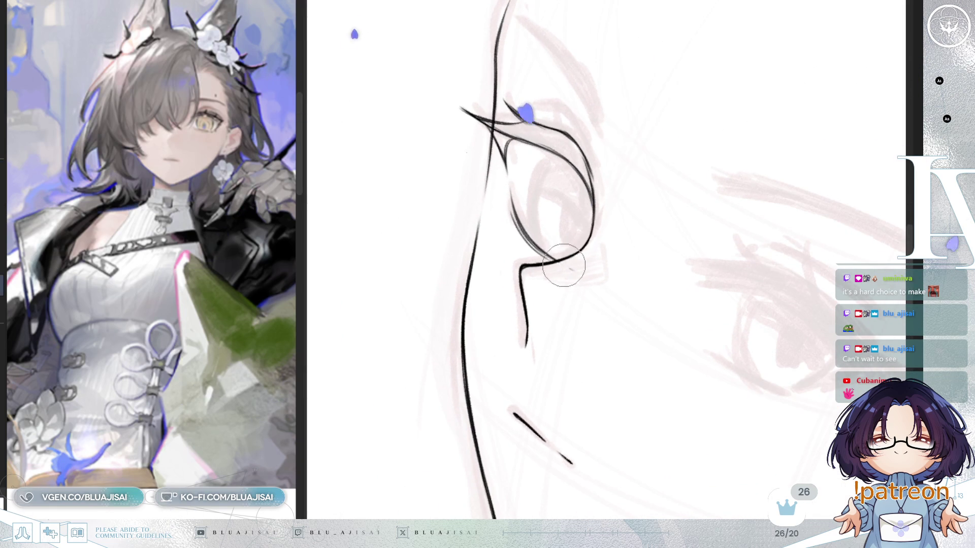
{"action": "key", "text": "h"}
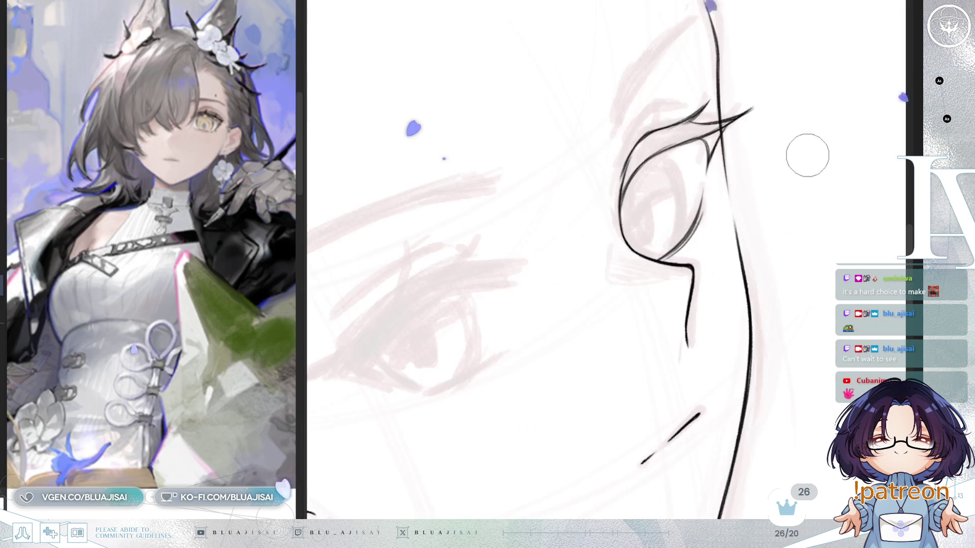
{"action": "left_click_drag", "start_coordinate": [807, 157], "coordinate": [800, 151]}
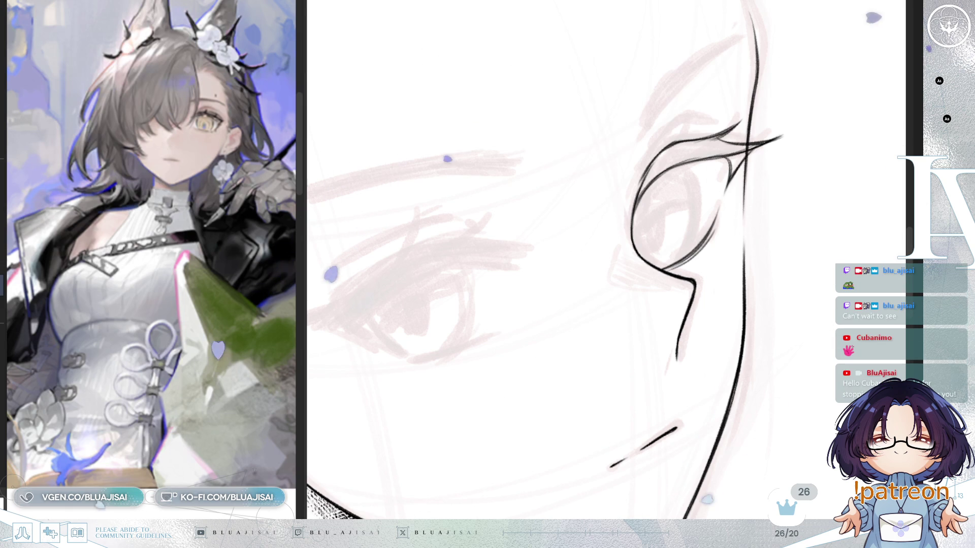
{"action": "scroll", "coordinate": [686, 99], "scroll_direction": "up", "scroll_amount": 1}
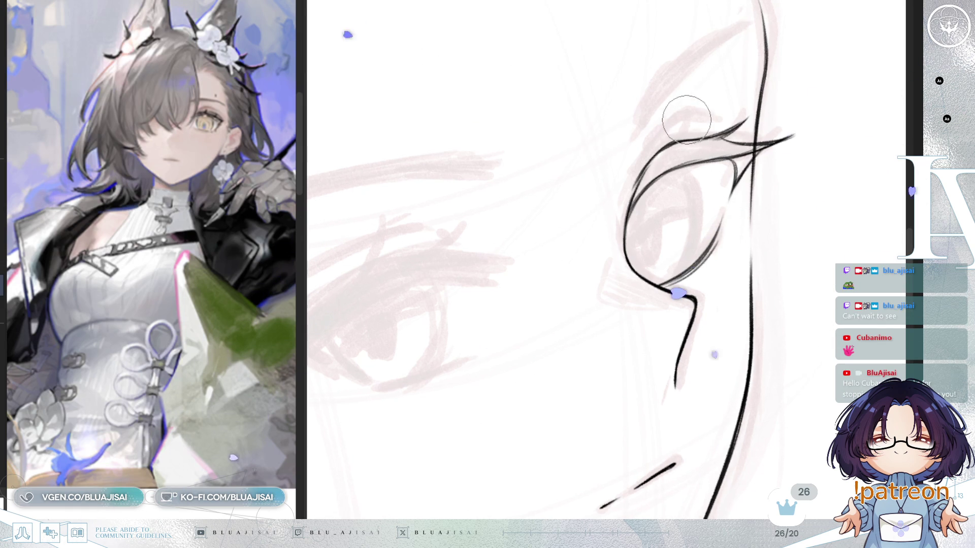
{"action": "scroll", "coordinate": [661, 152], "scroll_direction": "up", "scroll_amount": 1}
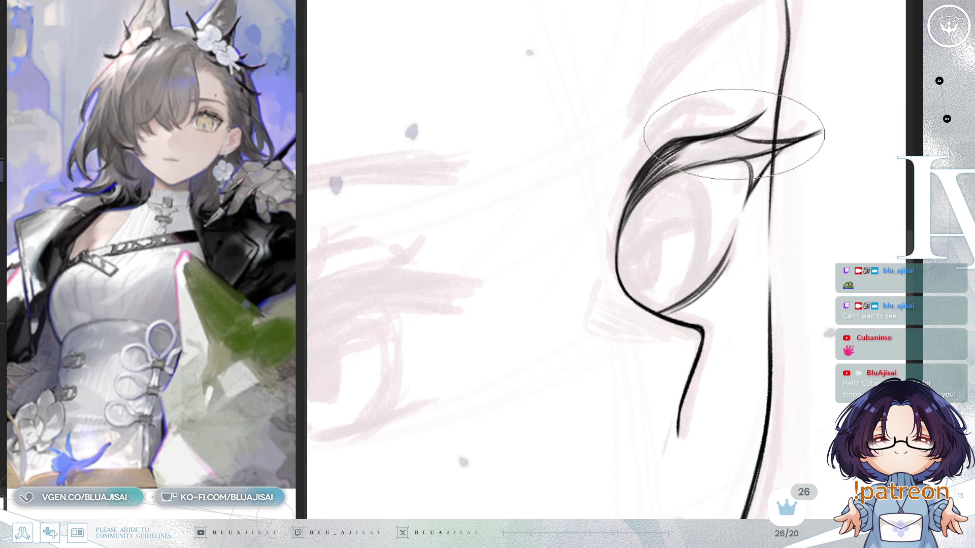
- Darken the upper eyelid with dense strokes and mirror the view to check the lashes
{"action": "left_click_drag", "start_coordinate": [752, 120], "coordinate": [811, 157]}
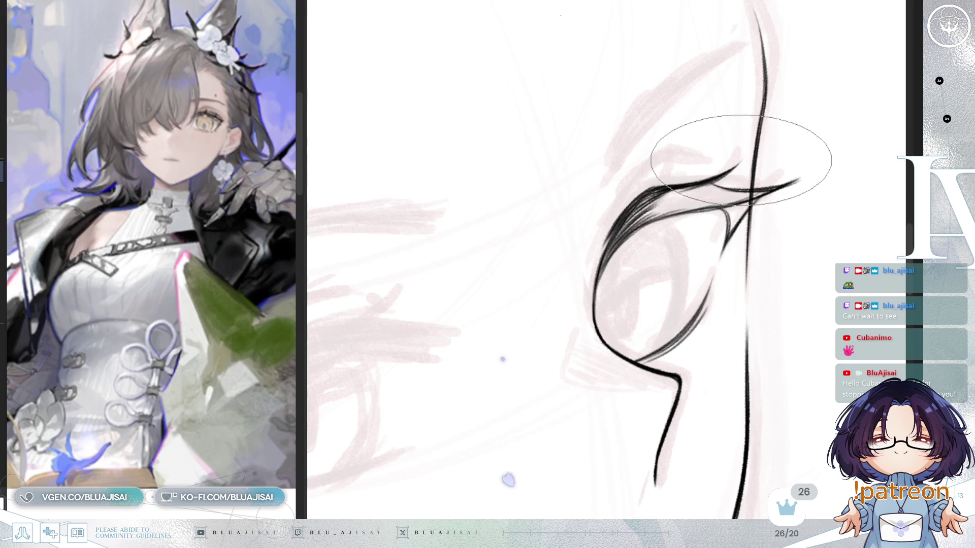
{"action": "key", "text": "Delete"}
{"action": "left_click_drag", "start_coordinate": [668, 164], "coordinate": [602, 207]}
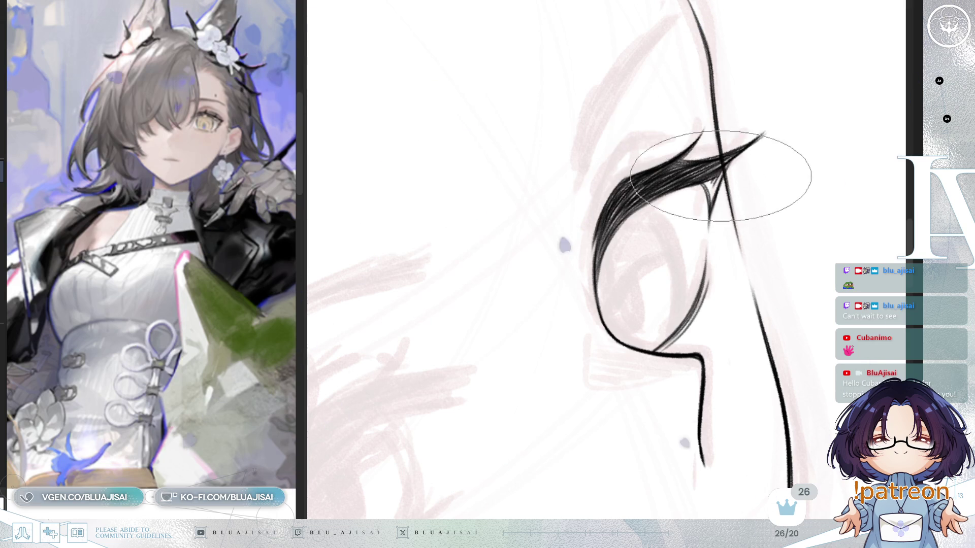
{"action": "key", "text": "h"}
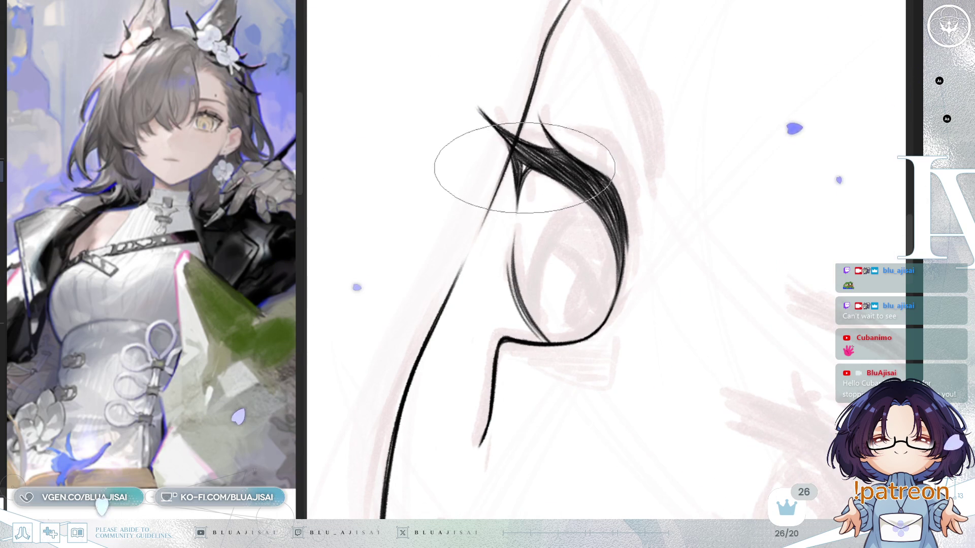
{"action": "key", "text": "h"}
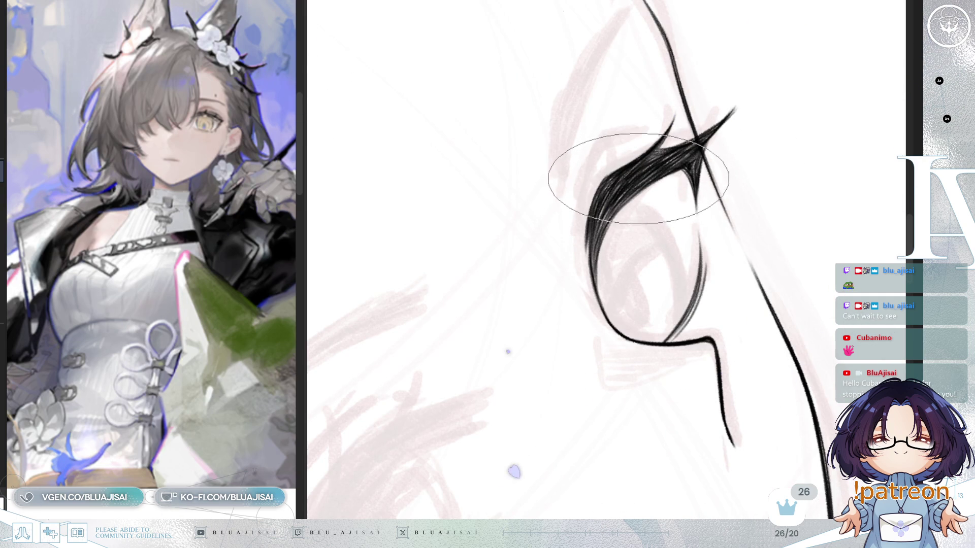
- Fill the upper lash line darker and add pointed lashes at both eye corners
{"action": "left_click_drag", "start_coordinate": [638, 180], "coordinate": [624, 121]}
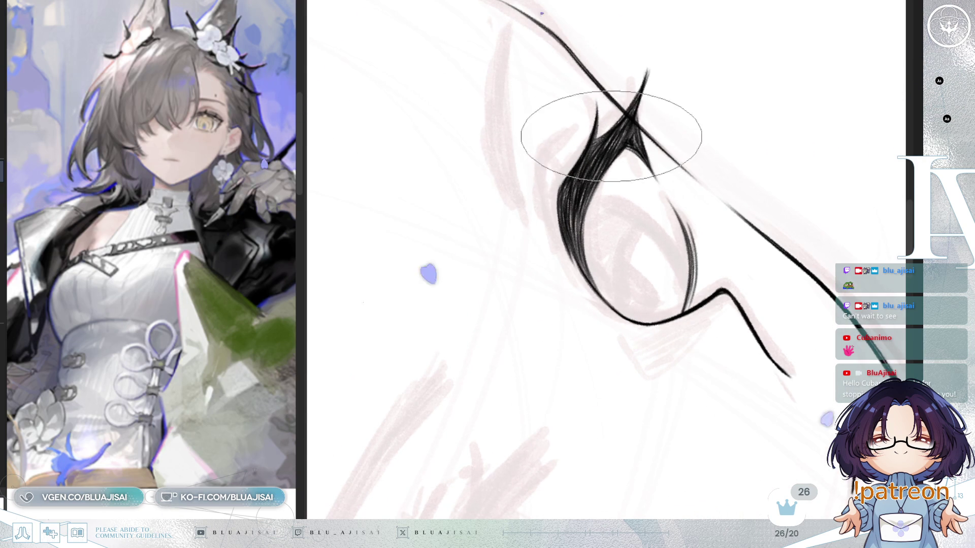
{"action": "mouse_move", "coordinate": [587, 175]}
{"action": "left_mouse_down"}
{"action": "mouse_move", "coordinate": [631, 130]}
{"action": "mouse_move", "coordinate": [661, 165]}
{"action": "mouse_move", "coordinate": [648, 141]}
{"action": "left_mouse_up"}
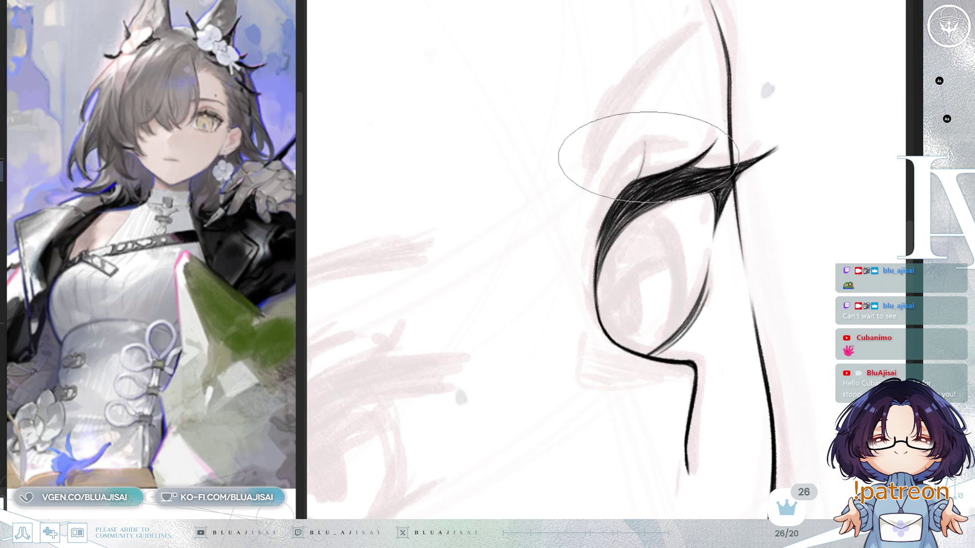
{"action": "left_click_drag", "start_coordinate": [646, 176], "coordinate": [686, 146]}
{"action": "mouse_move", "coordinate": [583, 152]}
{"action": "left_mouse_down"}
{"action": "mouse_move", "coordinate": [615, 123]}
{"action": "mouse_move", "coordinate": [661, 156]}
{"action": "left_mouse_up"}
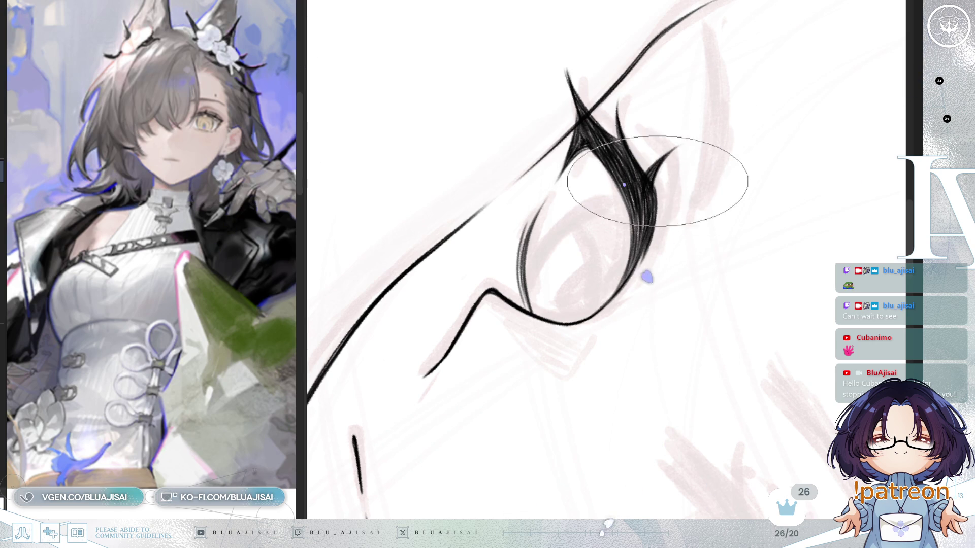
{"action": "mouse_move", "coordinate": [588, 366]}
{"action": "left_mouse_down"}
{"action": "mouse_move", "coordinate": [511, 342]}
{"action": "mouse_move", "coordinate": [572, 24]}
{"action": "left_mouse_up"}
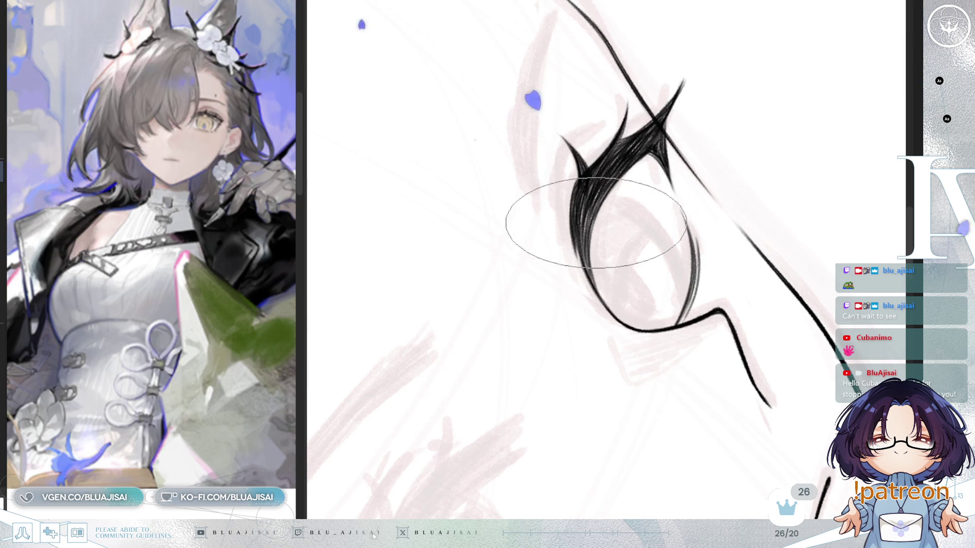
{"action": "left_click_drag", "start_coordinate": [632, 229], "coordinate": [673, 157]}
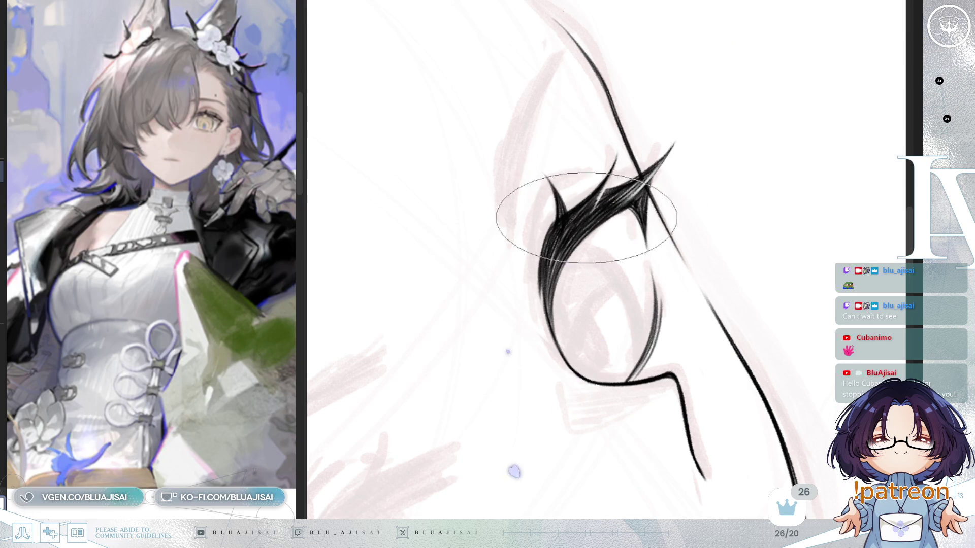
{"action": "key", "text": "End"}
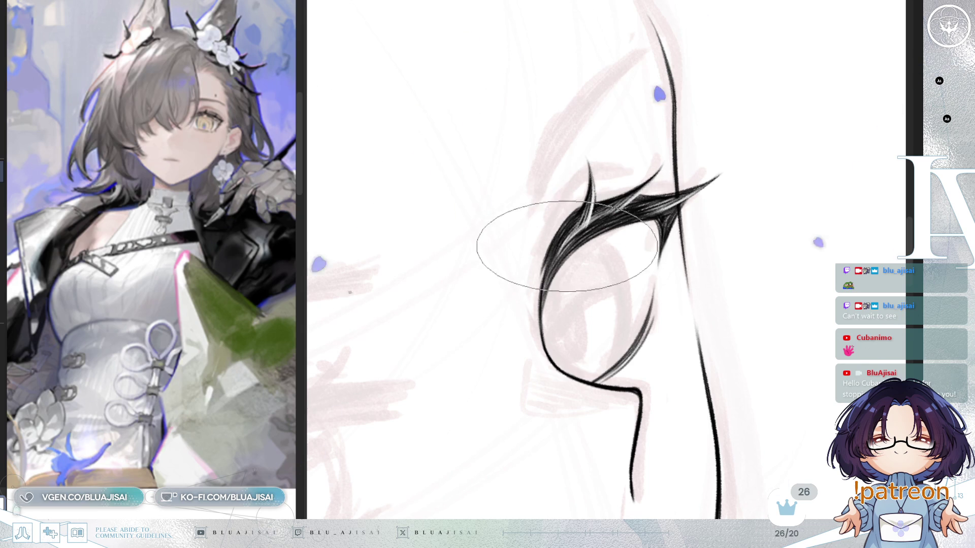
{"action": "left_click_drag", "start_coordinate": [577, 226], "coordinate": [591, 228]}
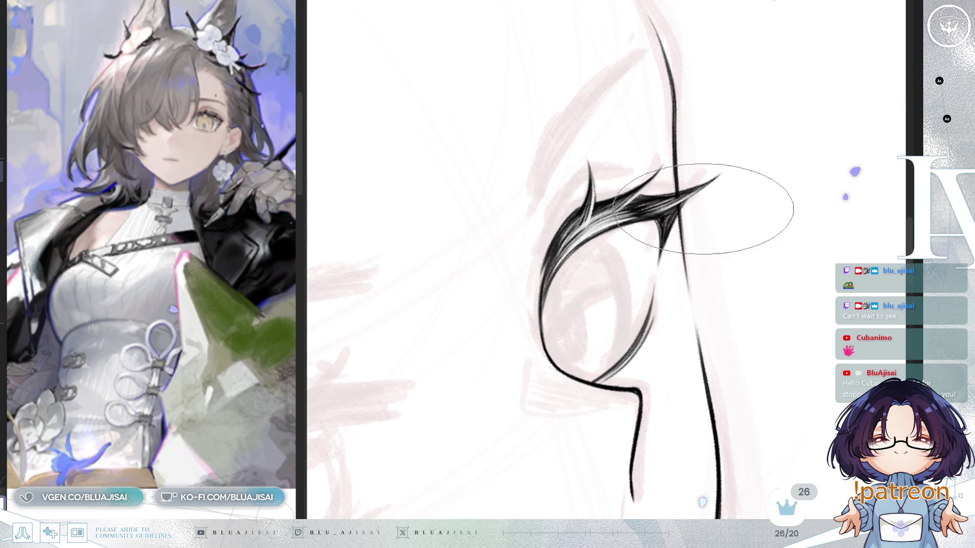
- Ink the lower lid curve, then straighten and zoom out to review the whole face
{"action": "key", "text": "Delete"}
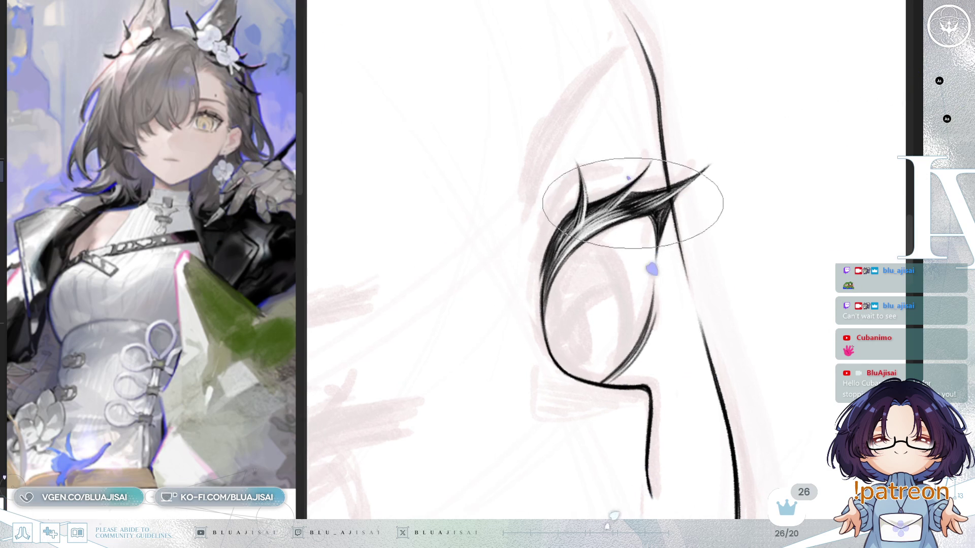
{"action": "key", "text": "Delete"}
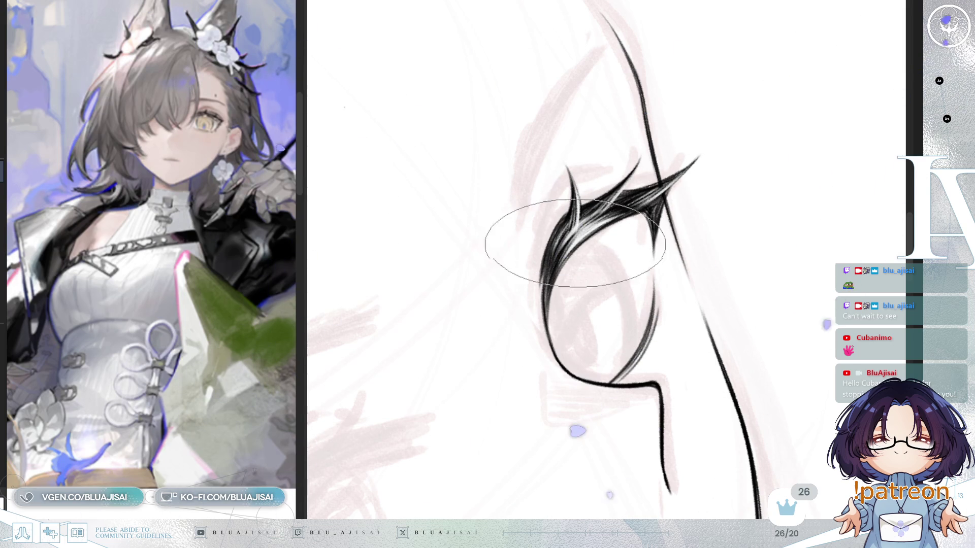
{"action": "key", "text": "6"}
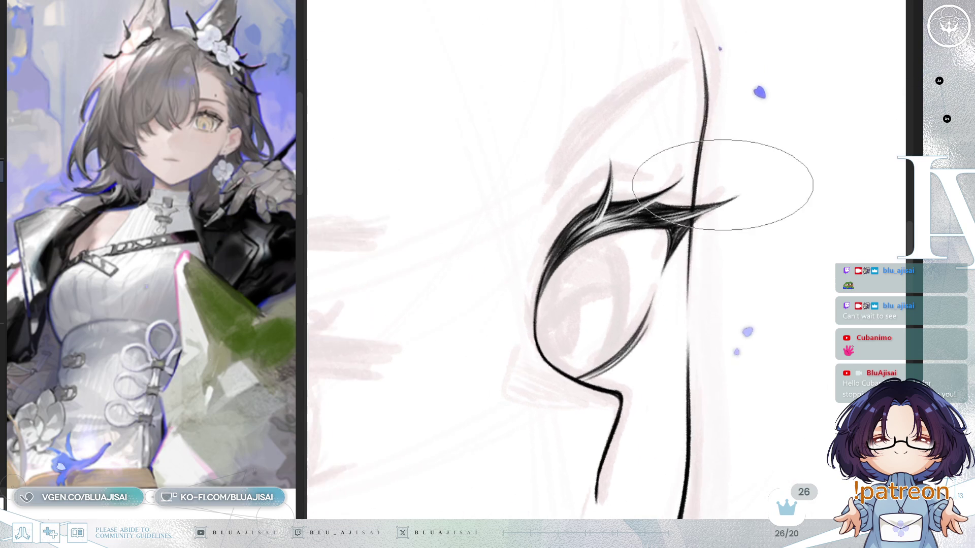
{"action": "left_click_drag", "start_coordinate": [722, 183], "coordinate": [618, 205]}
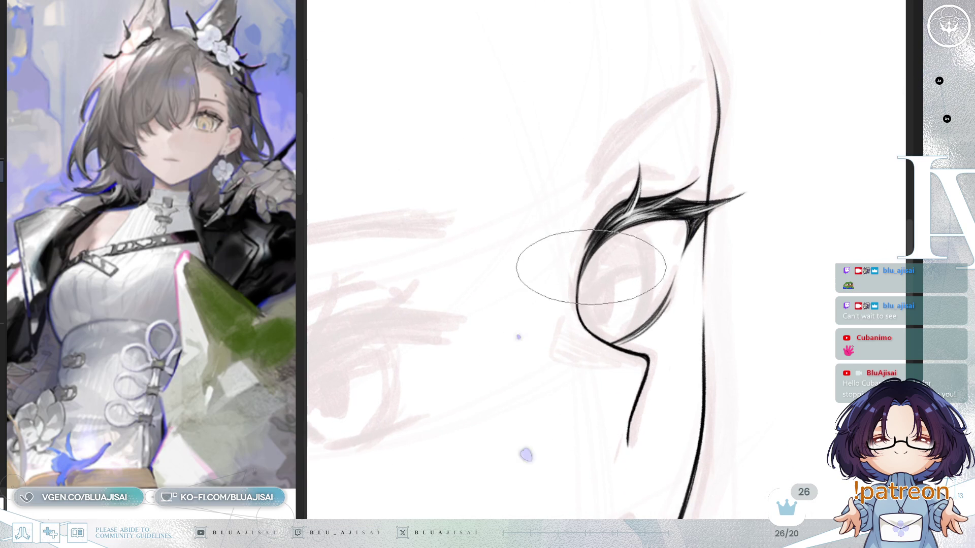
{"action": "left_click_drag", "start_coordinate": [587, 264], "coordinate": [718, 174]}
{"action": "scroll", "coordinate": [779, 160], "scroll_direction": "down", "scroll_amount": 3}
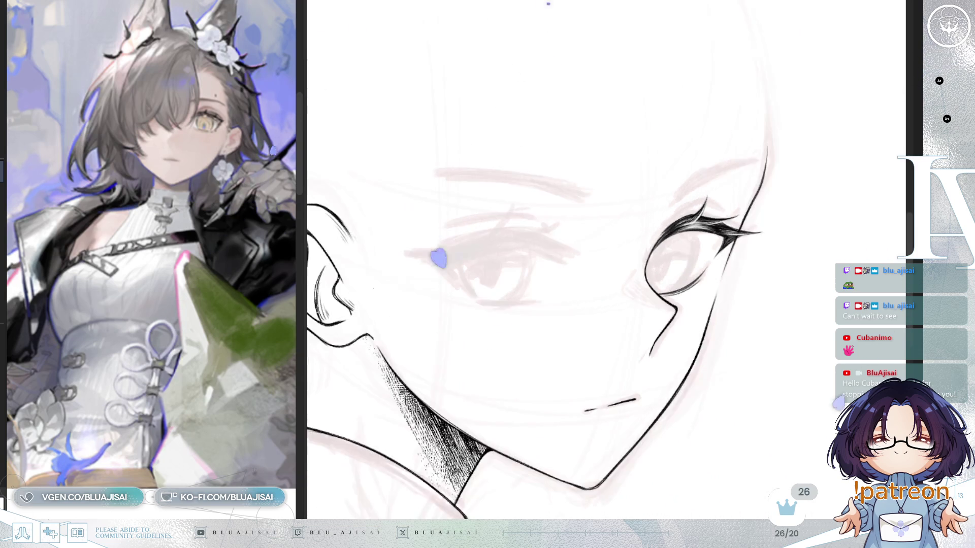
- Lengthen and darken the inner eyelid stroke of the far eye, mirroring to check proportions
{"action": "key", "text": "m"}
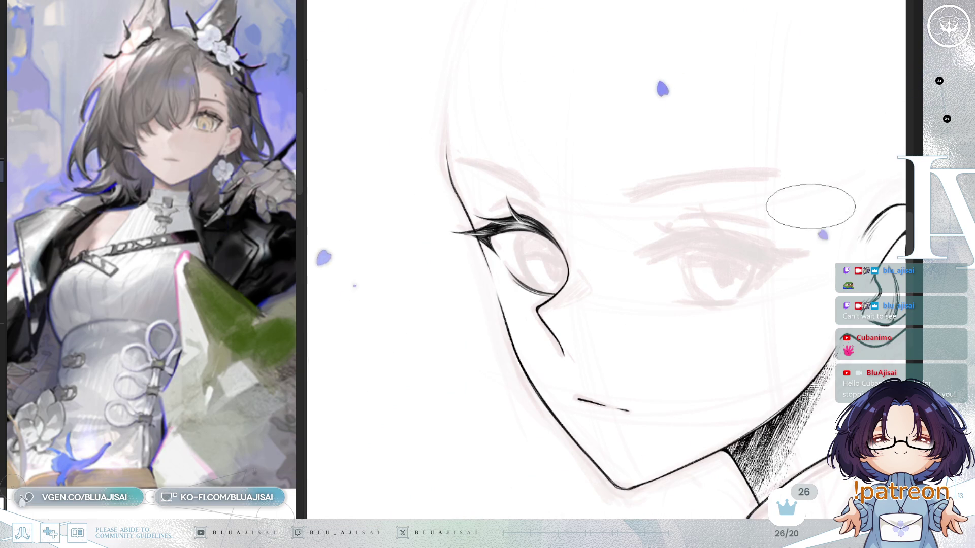
{"action": "key", "text": "m"}
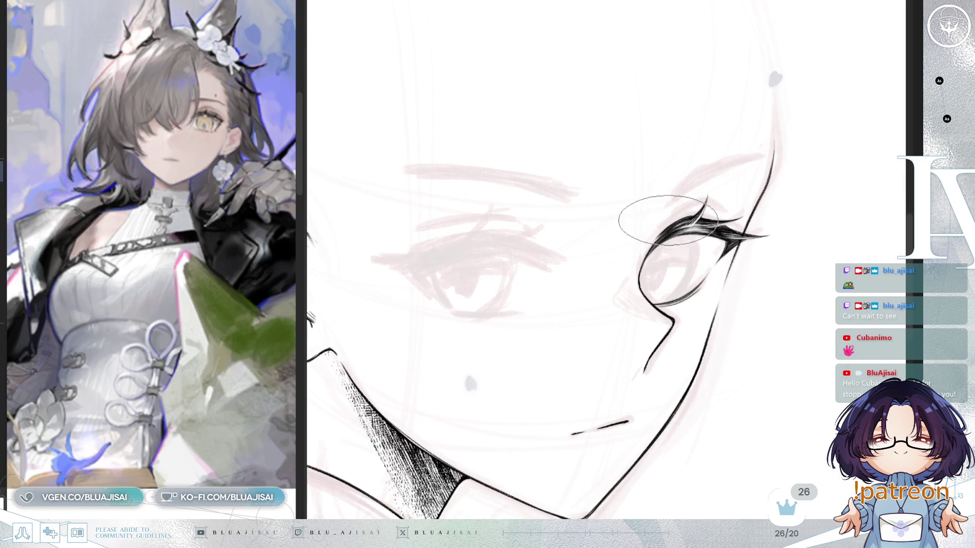
{"action": "scroll", "coordinate": [698, 204], "scroll_direction": "up", "scroll_amount": 1}
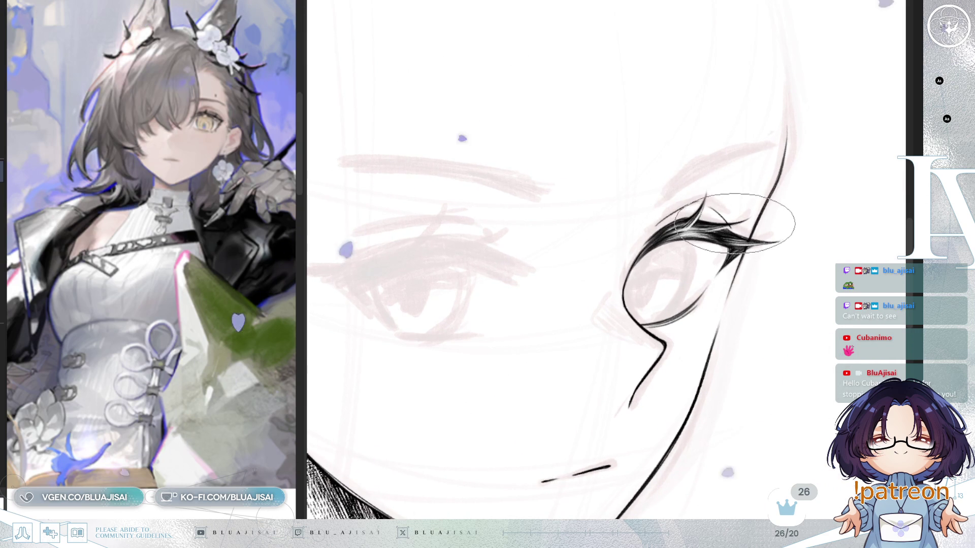
{"action": "key", "text": "m"}
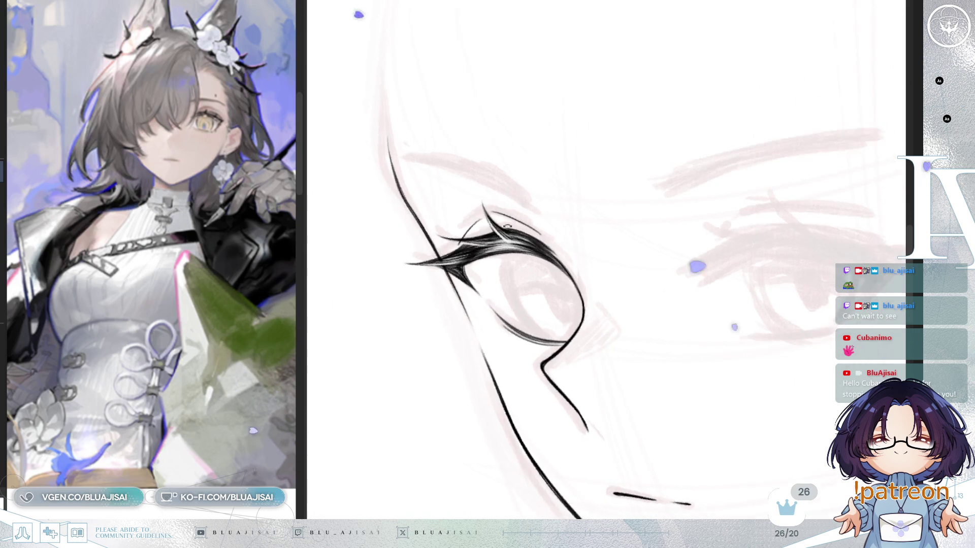
{"action": "left_click_drag", "start_coordinate": [587, 244], "coordinate": [655, 244]}
{"action": "scroll", "coordinate": [550, 247], "scroll_direction": "up", "scroll_amount": 1}
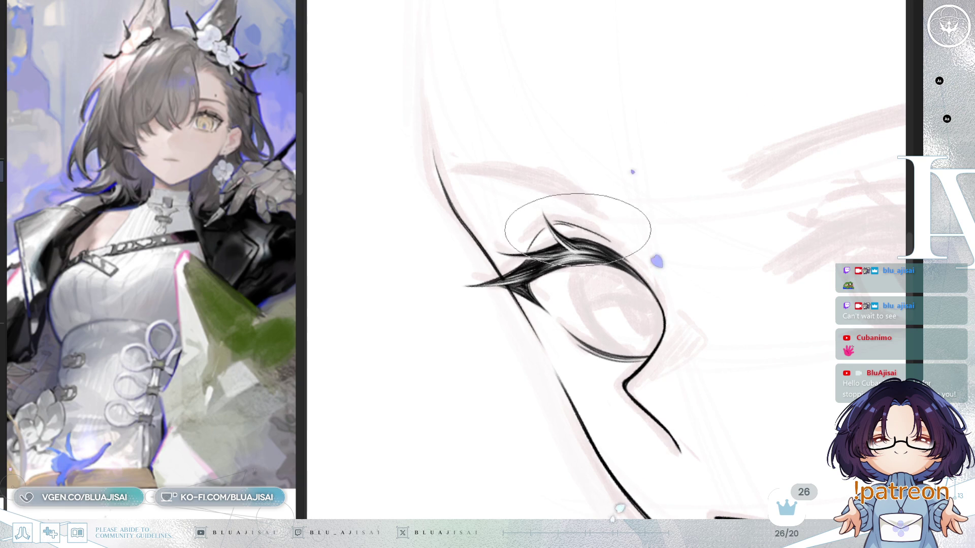
{"action": "left_click_drag", "start_coordinate": [596, 236], "coordinate": [623, 197]}
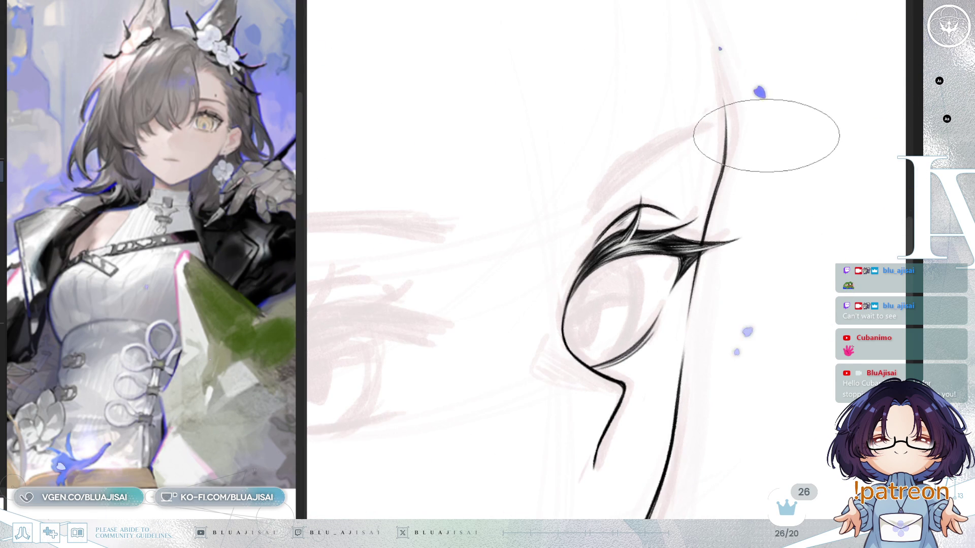
{"action": "key", "text": "h"}
{"action": "scroll", "coordinate": [751, 135], "scroll_direction": "down", "scroll_amount": 2}
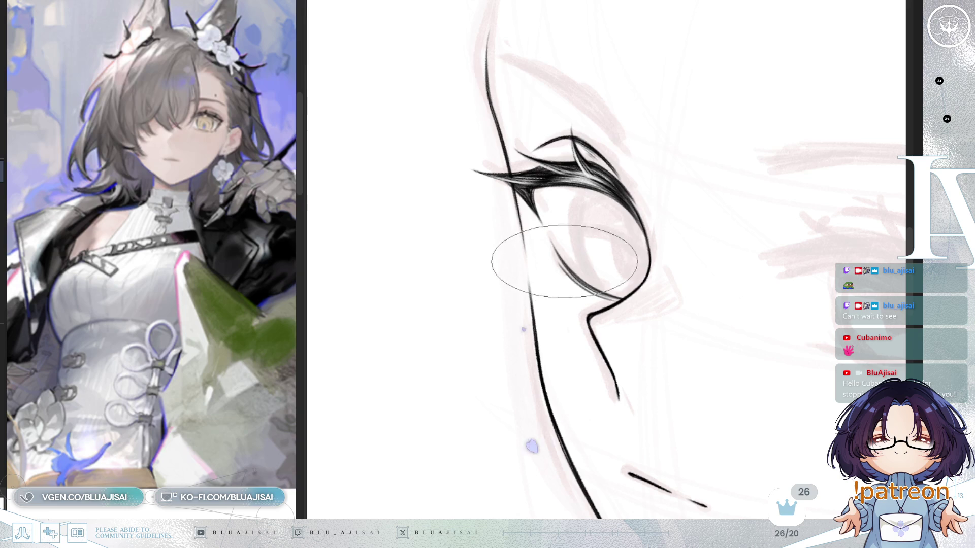
{"action": "left_click_drag", "start_coordinate": [561, 261], "coordinate": [630, 226]}
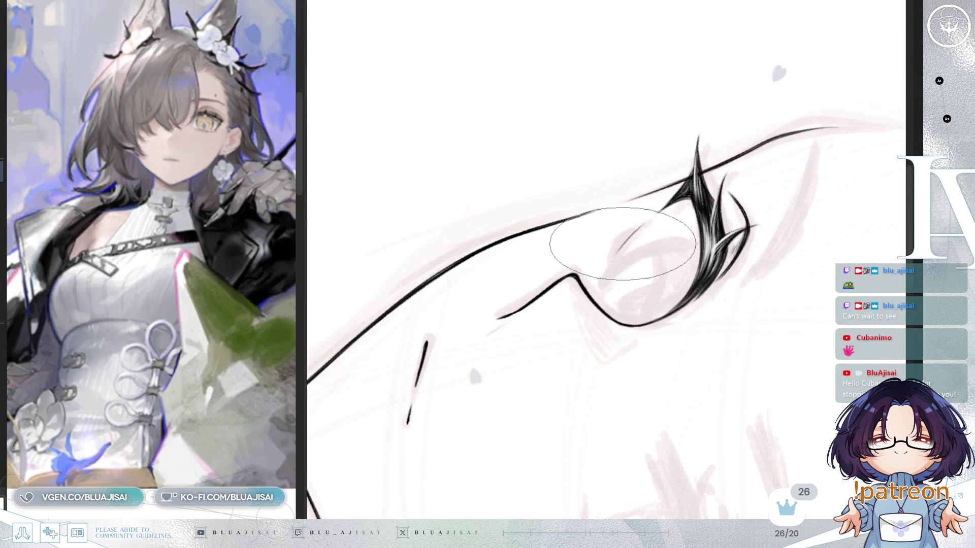
{"action": "left_click_drag", "start_coordinate": [651, 216], "coordinate": [608, 315]}
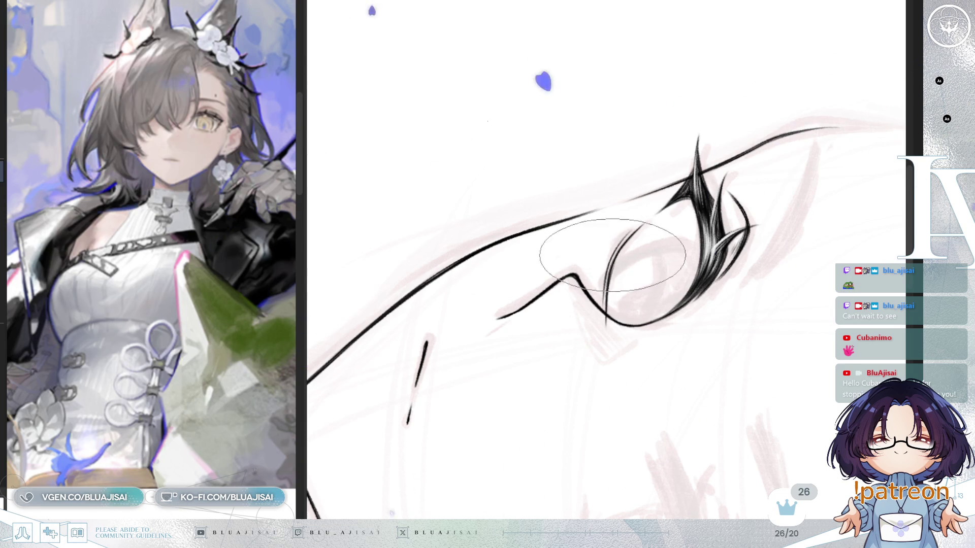
- Add a short hooked lash flick along the far eye's lower lid
{"action": "left_click_drag", "start_coordinate": [754, 191], "coordinate": [741, 166]}
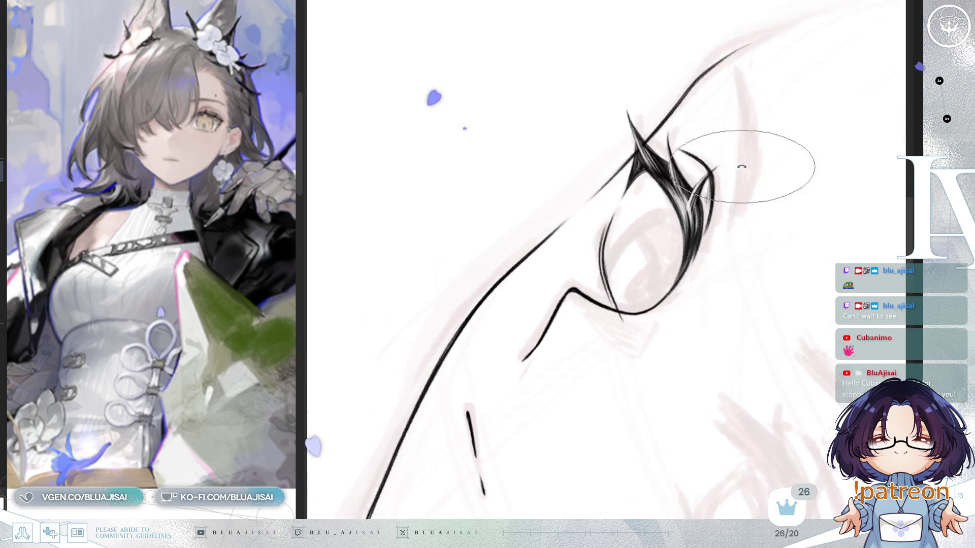
{"action": "key", "text": "ctrl+0"}
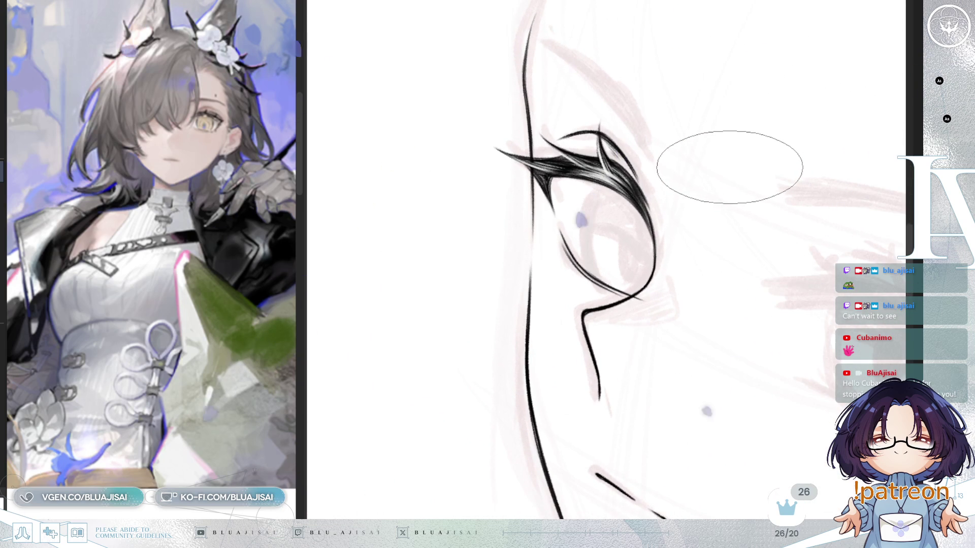
{"action": "key", "text": "h"}
{"action": "key", "text": "h"}
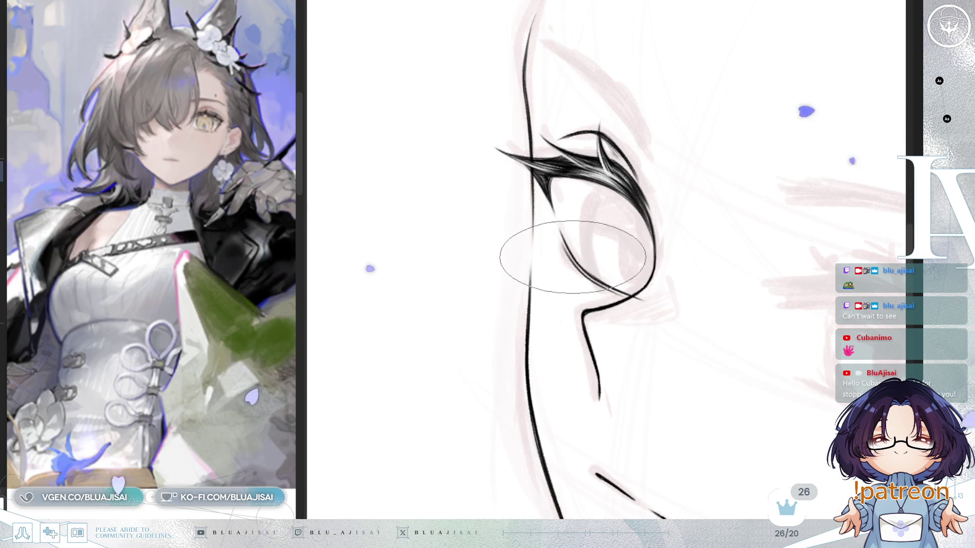
{"action": "left_click_drag", "start_coordinate": [555, 255], "coordinate": [576, 260]}
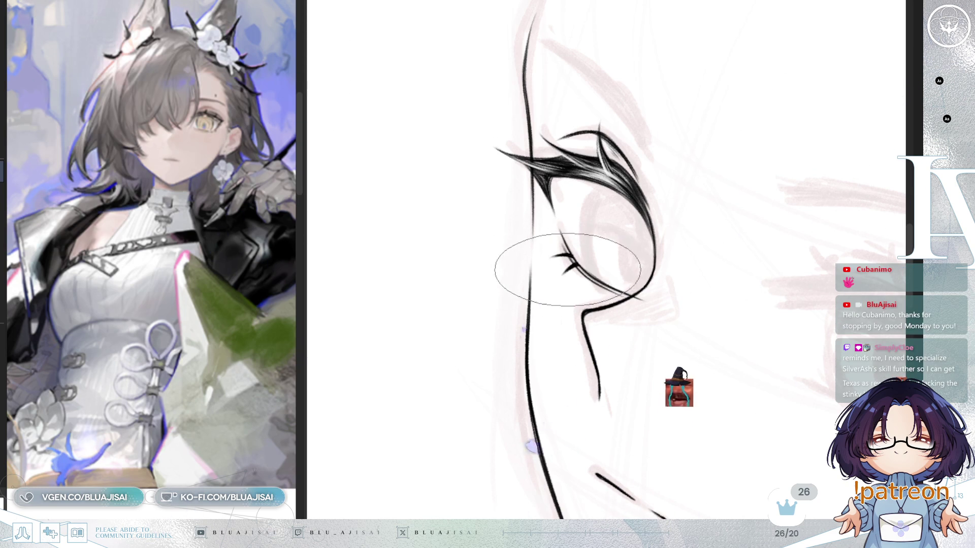
- Ink short spiky lashes along the eye's lower lid, rotating and mirroring the view as needed, then reset it upright
{"action": "left_click_drag", "start_coordinate": [568, 271], "coordinate": [584, 259]}
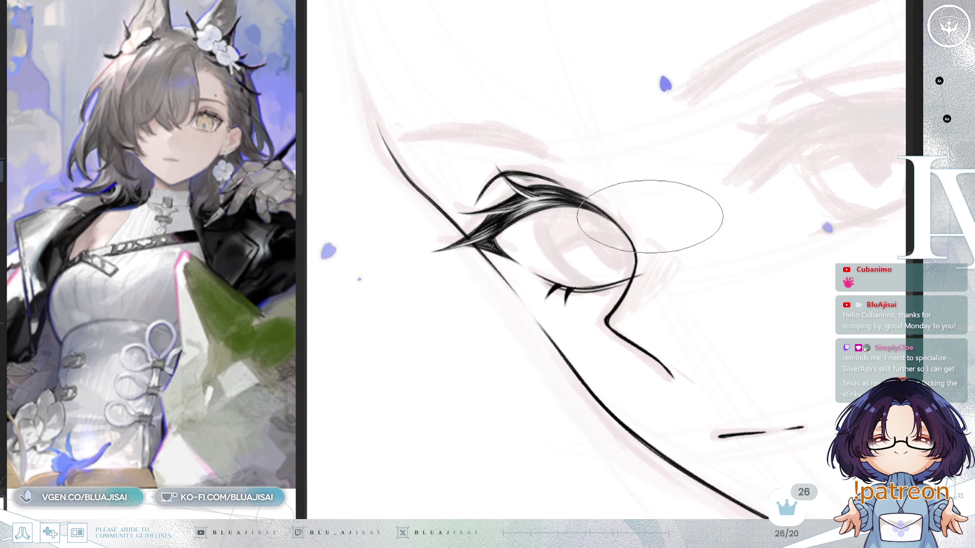
{"action": "key", "text": "End"}
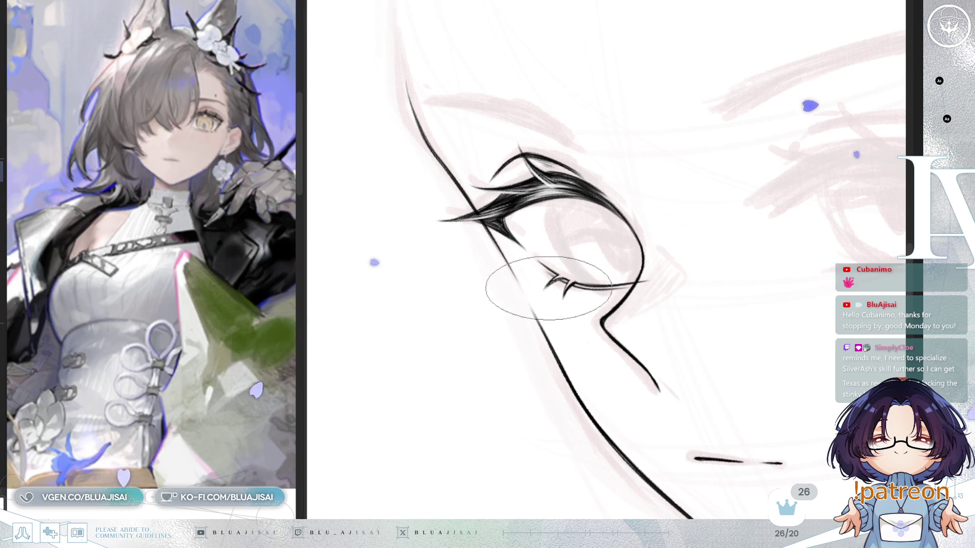
{"action": "key", "text": "h"}
{"action": "key", "text": "h"}
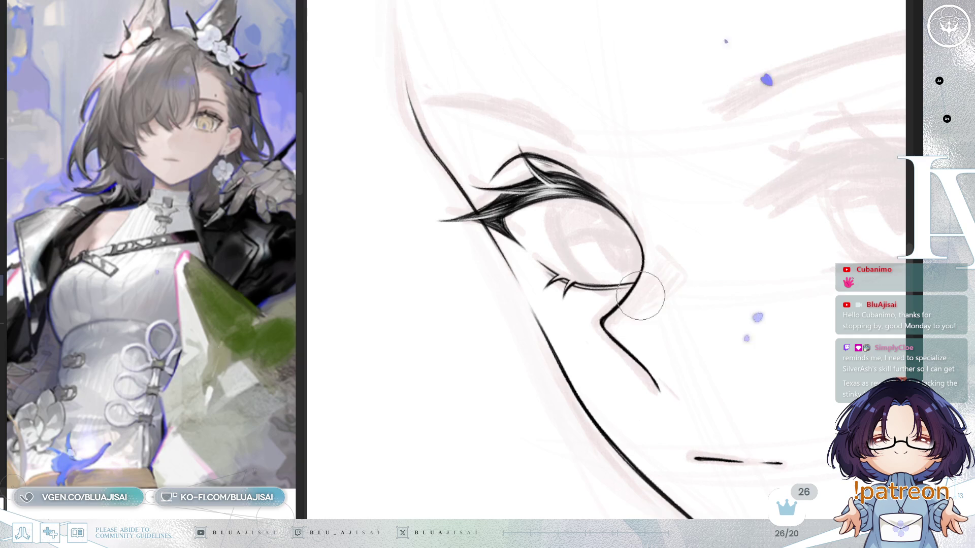
{"action": "key", "text": "minus"}
{"action": "key", "text": "minus"}
{"action": "key", "text": "minus"}
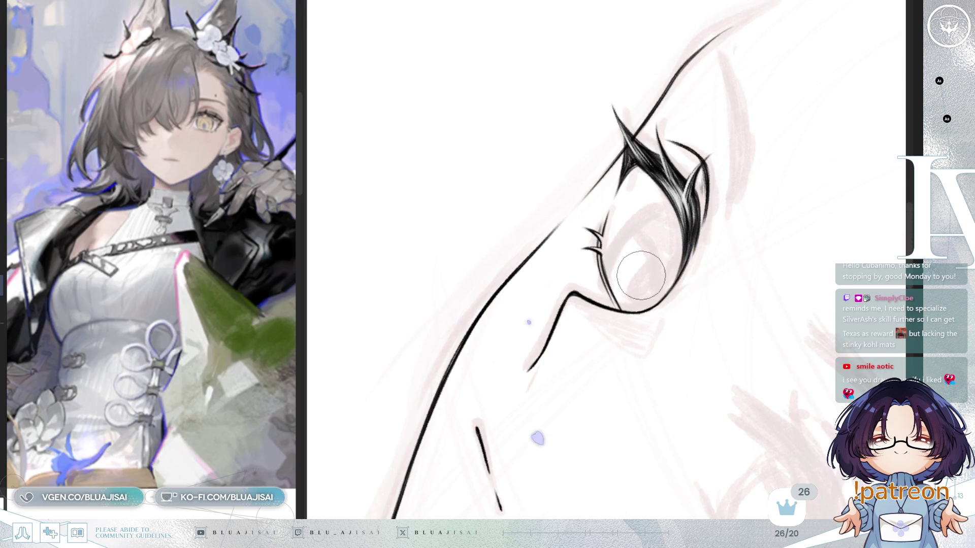
{"action": "key", "text": "minus"}
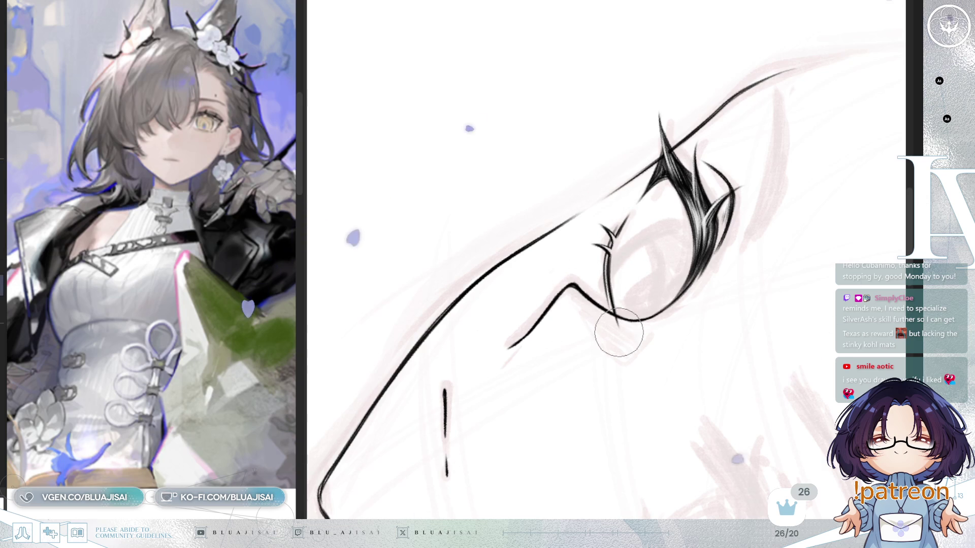
{"action": "key", "text": "5"}
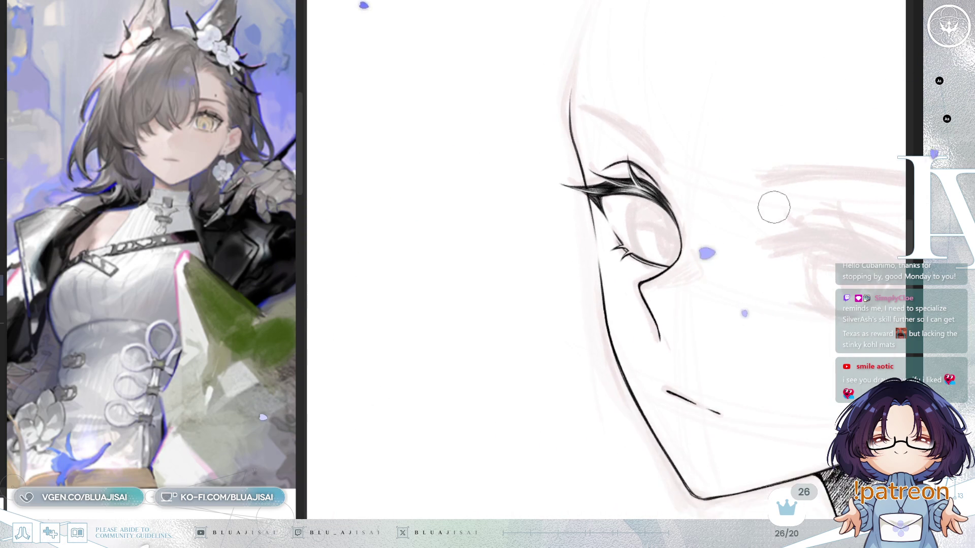
{"action": "scroll", "coordinate": [757, 210], "scroll_direction": "down", "scroll_amount": 2}
- Free-transform the inked eye, nudging its lower-right corner and right side down, and commit the change
{"action": "left_click_drag", "start_coordinate": [737, 246], "coordinate": [791, 225]}
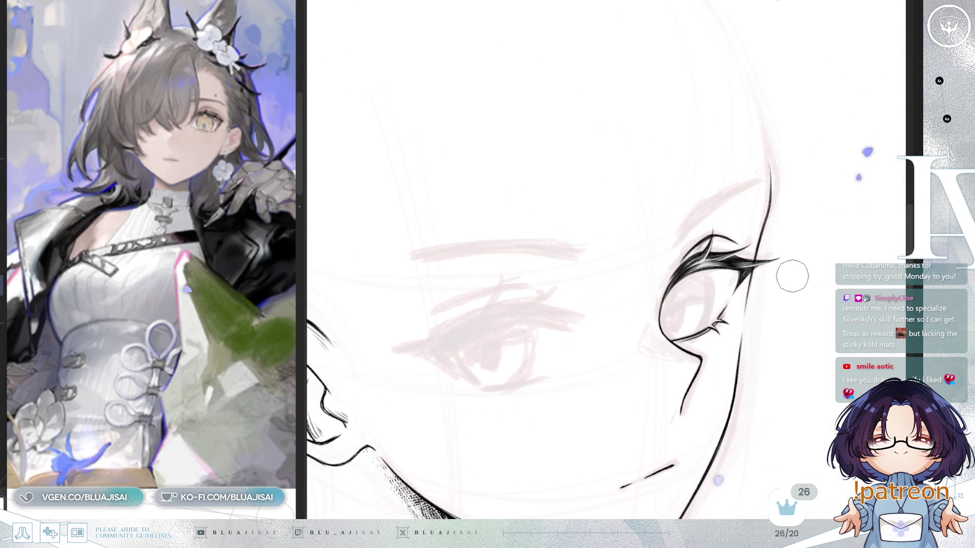
{"action": "key", "text": "ctrl+t"}
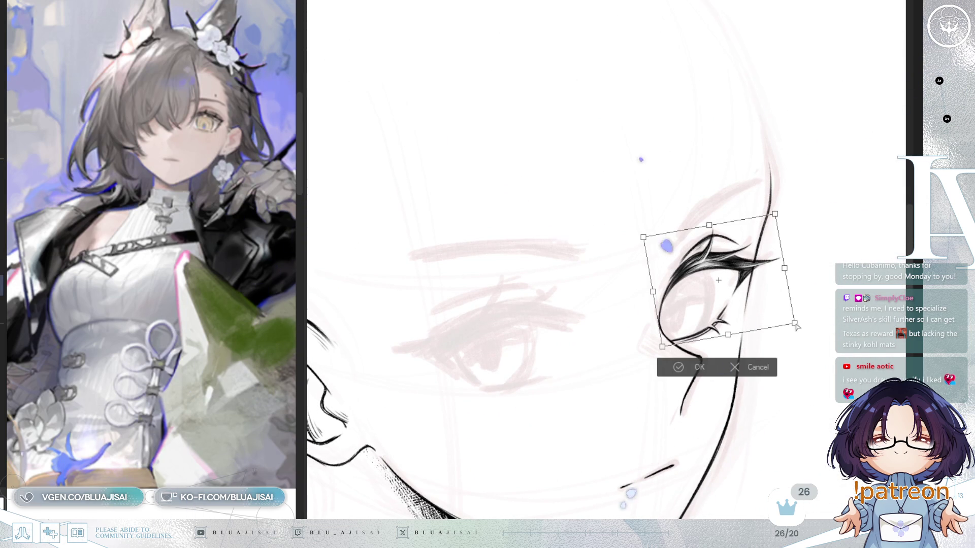
{"action": "left_click_drag", "start_coordinate": [796, 326], "coordinate": [787, 332]}
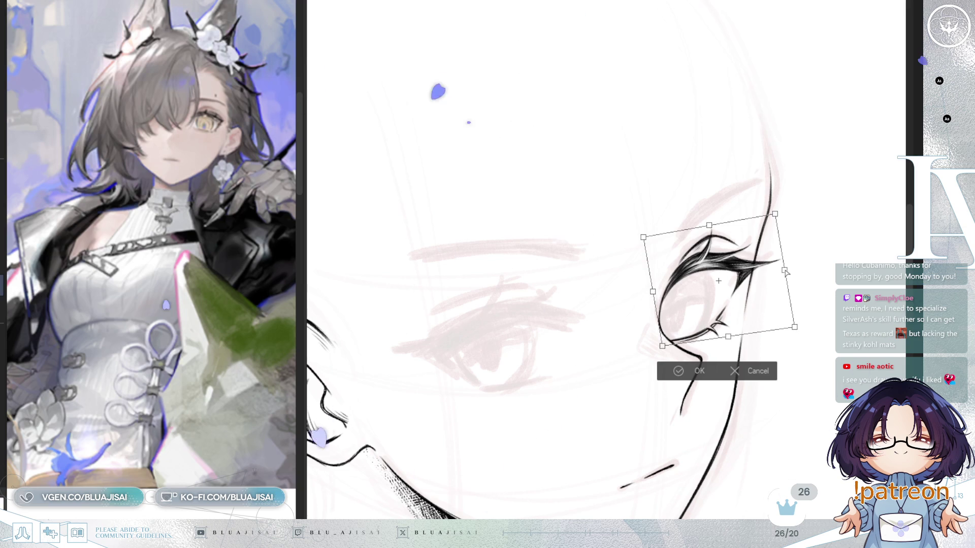
{"action": "left_click_drag", "start_coordinate": [784, 270], "coordinate": [786, 277]}
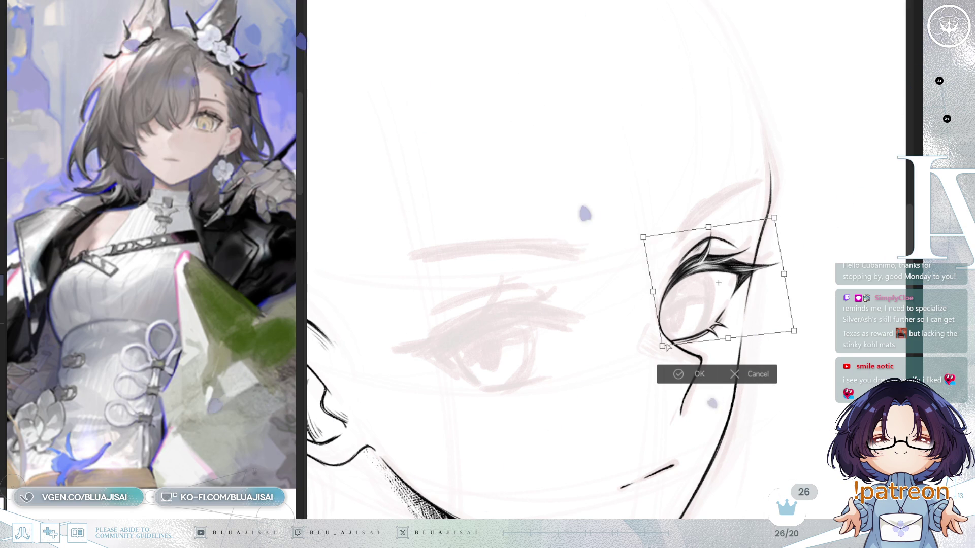
{"action": "left_click_drag", "start_coordinate": [653, 292], "coordinate": [654, 292]}
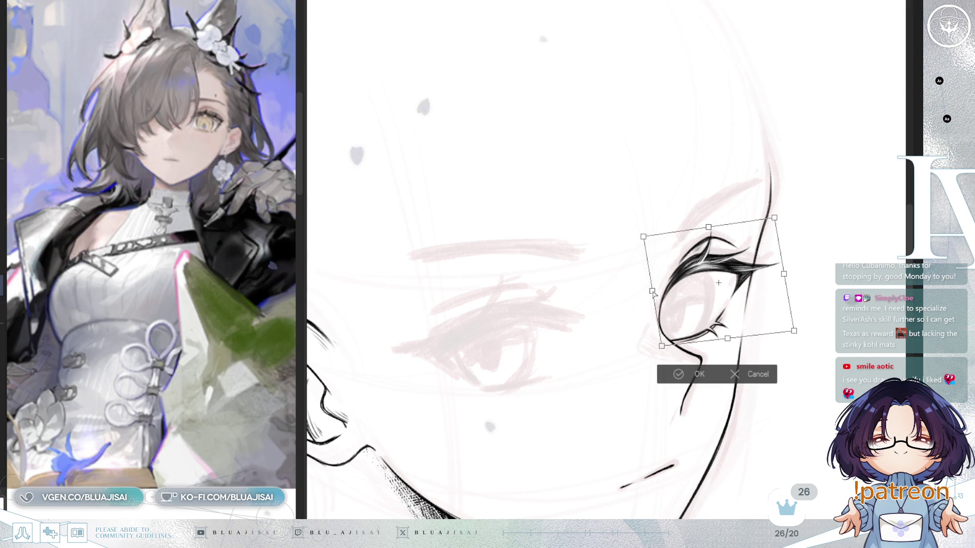
{"action": "key", "text": "Return"}
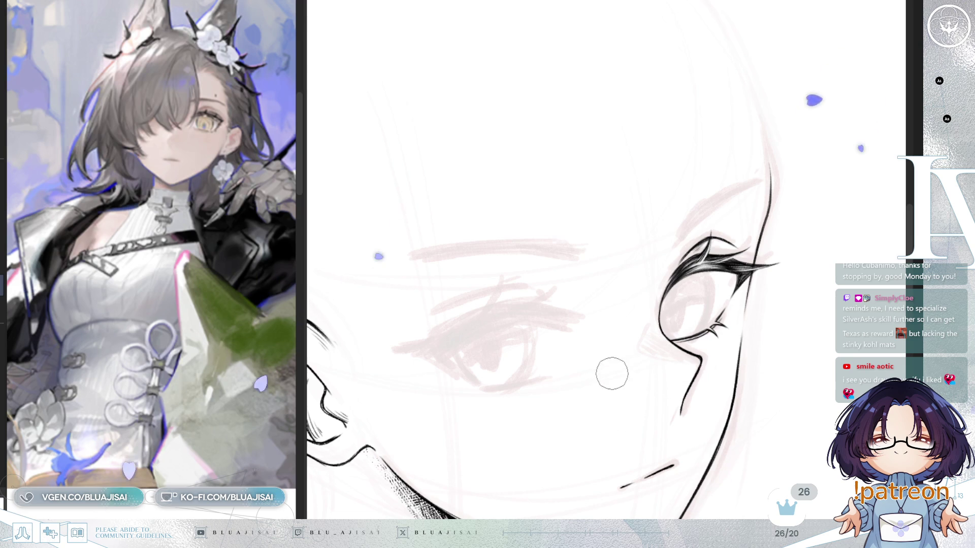
{"action": "scroll", "coordinate": [767, 286], "scroll_direction": "down", "scroll_amount": 2}
{"action": "key", "text": "h"}
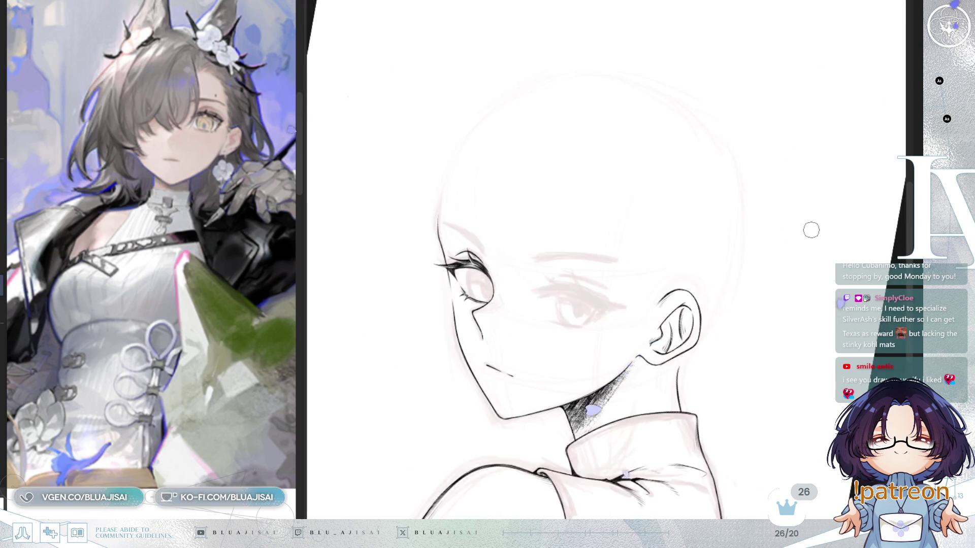
{"action": "key", "text": "Delete"}
{"action": "key", "text": "Delete"}
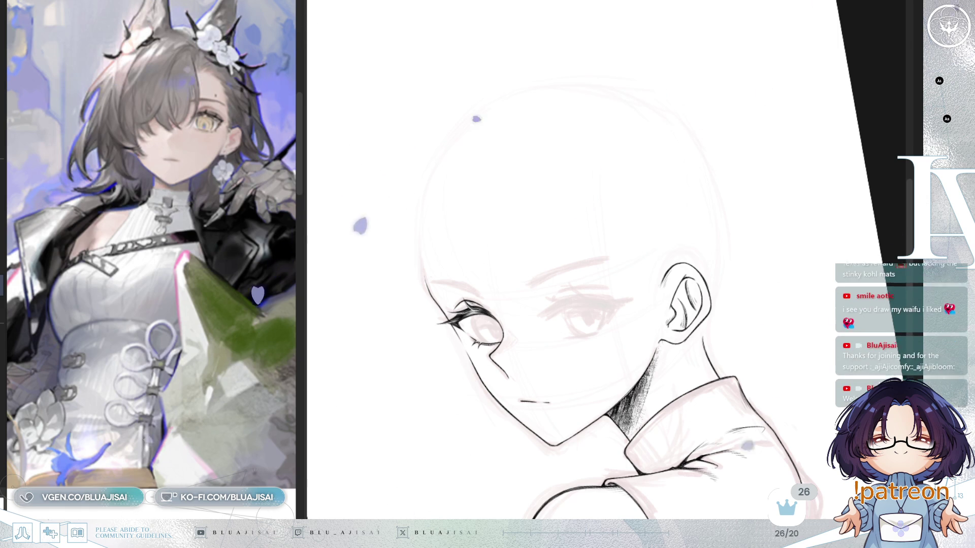
{"action": "scroll", "coordinate": [642, 182], "scroll_direction": "up", "scroll_amount": 2}
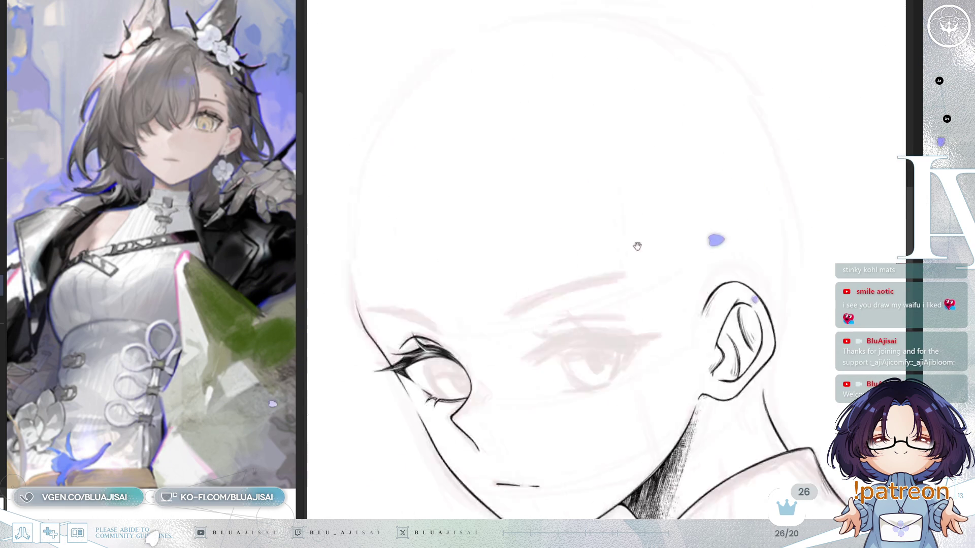
{"action": "left_click_drag", "start_coordinate": [642, 183], "coordinate": [772, 30]}
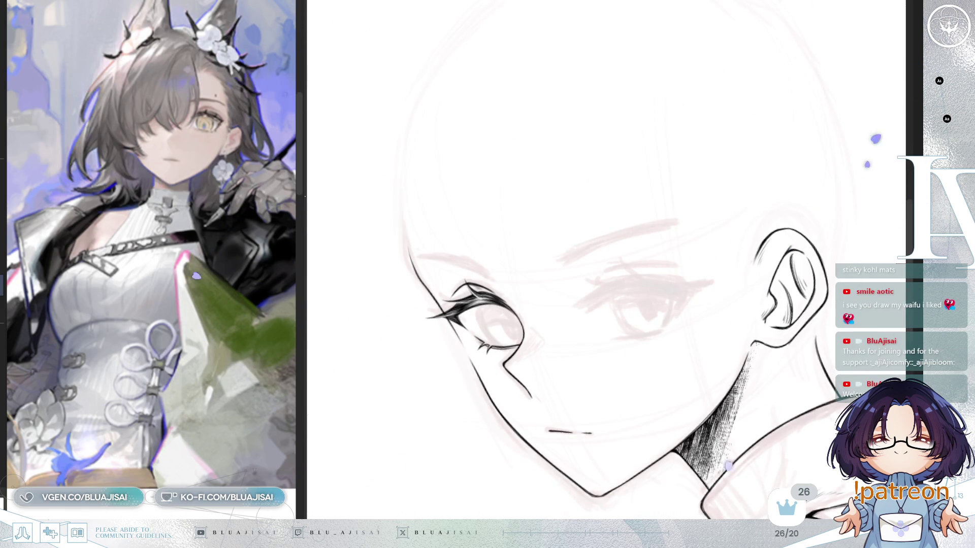
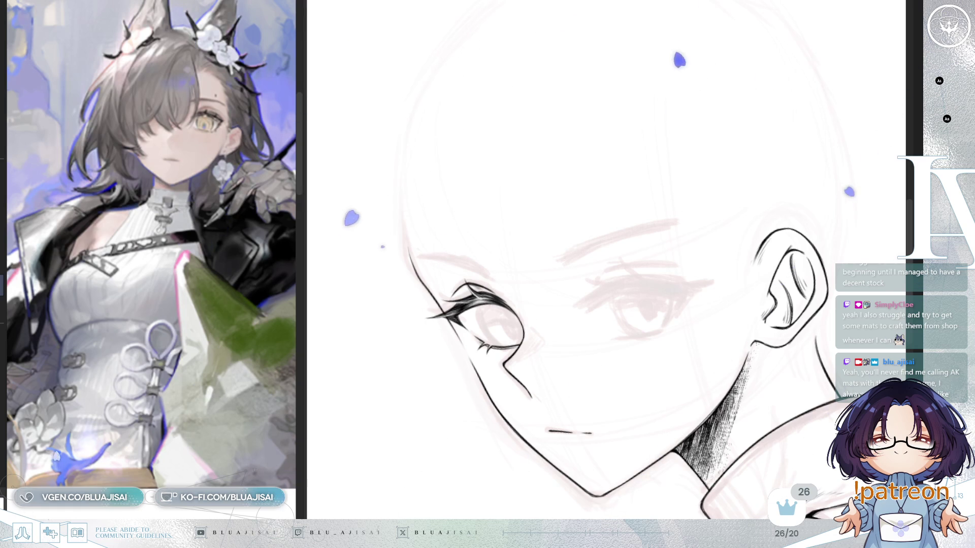
{"action": "scroll", "coordinate": [617, 282], "scroll_direction": "up", "scroll_amount": 2}
{"action": "scroll", "coordinate": [627, 235], "scroll_direction": "up", "scroll_amount": 3}
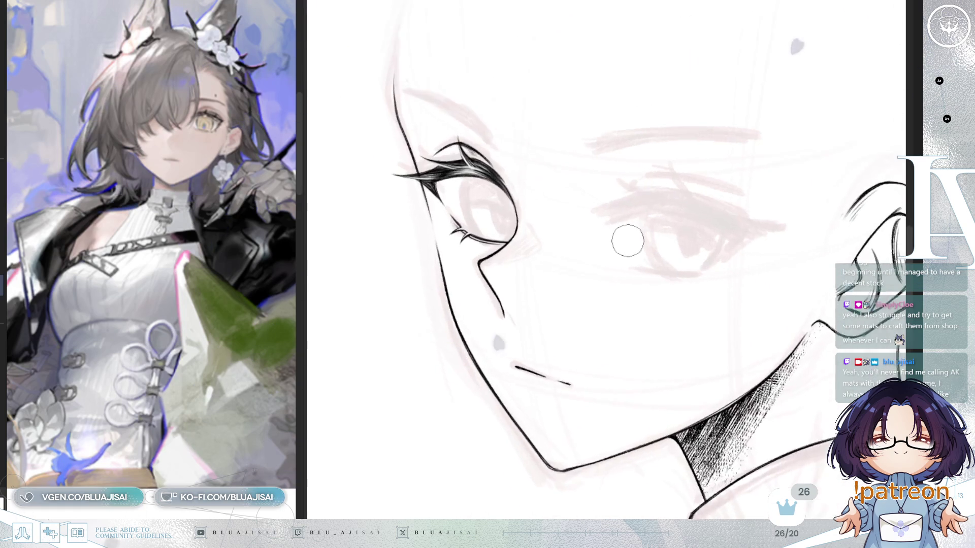
- Mirror-check the face, then ink the first curved upper-lid strokes of the second eye, redoing a misplaced one
{"action": "key", "text": "h"}
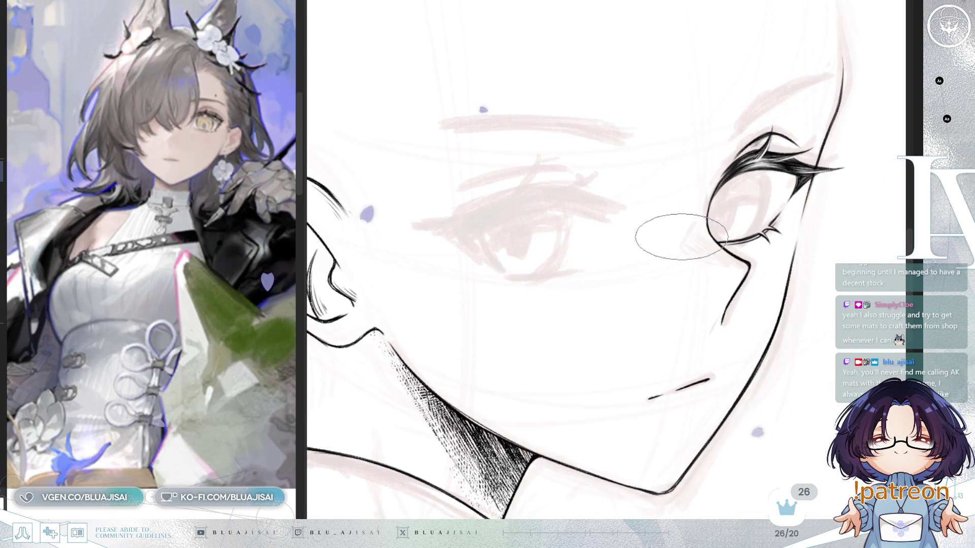
{"action": "scroll", "coordinate": [679, 237], "scroll_direction": "down", "scroll_amount": 1}
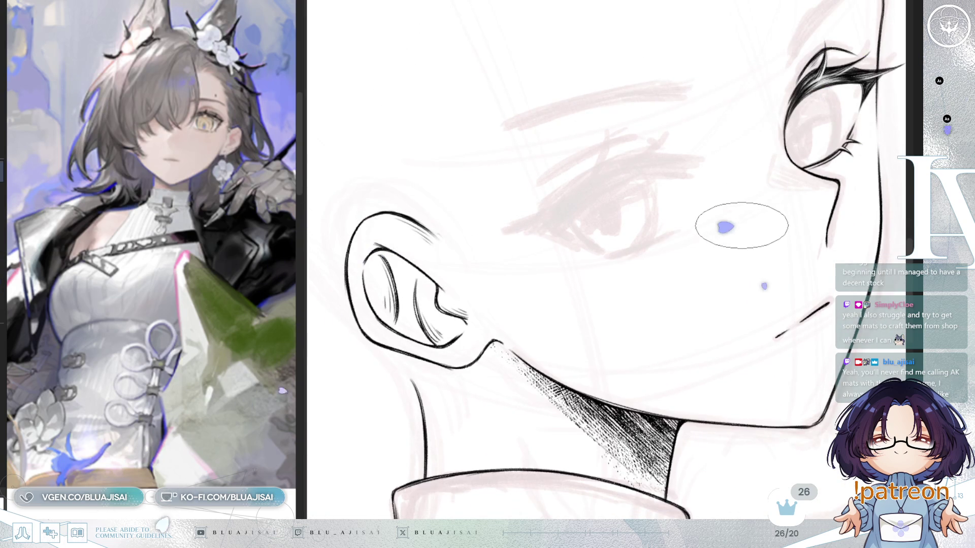
{"action": "key", "text": "h"}
{"action": "left_click_drag", "start_coordinate": [465, 149], "coordinate": [653, 123]}
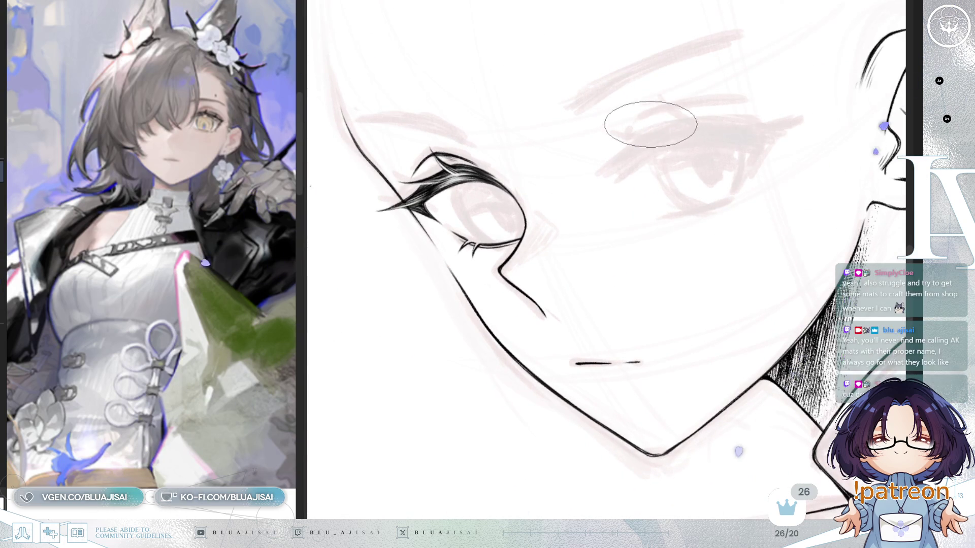
{"action": "scroll", "coordinate": [651, 128], "scroll_direction": "up", "scroll_amount": 2}
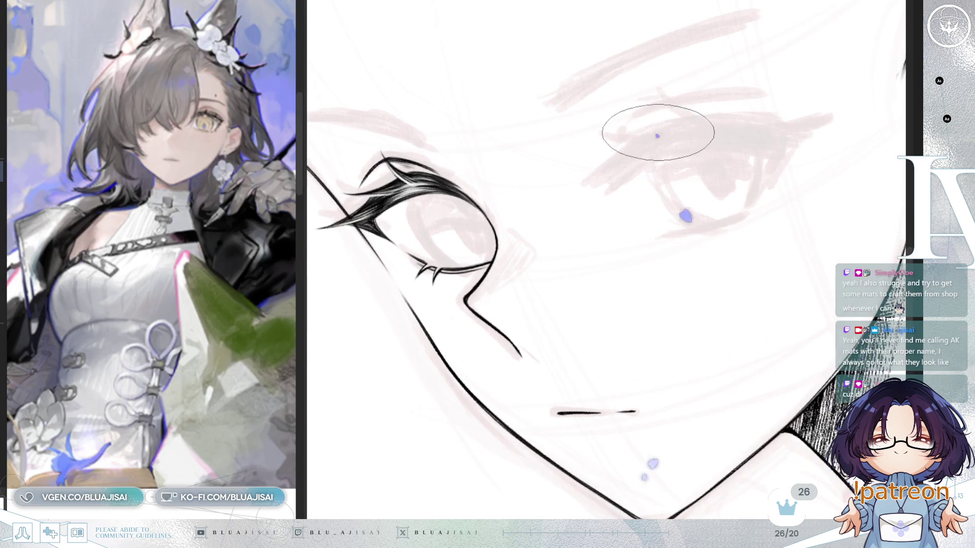
{"action": "scroll", "coordinate": [660, 126], "scroll_direction": "up", "scroll_amount": 1}
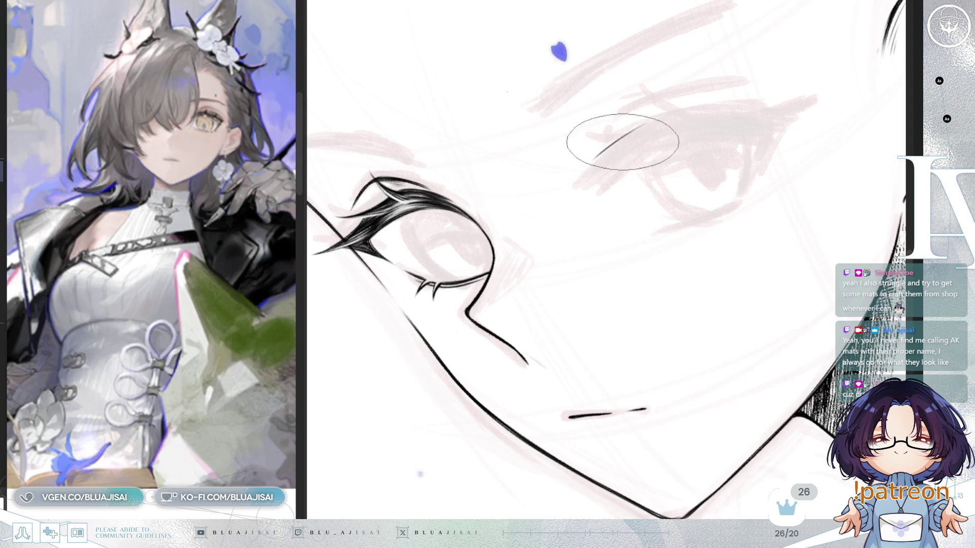
{"action": "mouse_move", "coordinate": [636, 151]}
{"action": "left_mouse_down"}
{"action": "mouse_move", "coordinate": [588, 182]}
{"action": "mouse_move", "coordinate": [609, 149]}
{"action": "mouse_move", "coordinate": [595, 192]}
{"action": "left_mouse_up"}
{"action": "key", "text": "ctrl+z"}
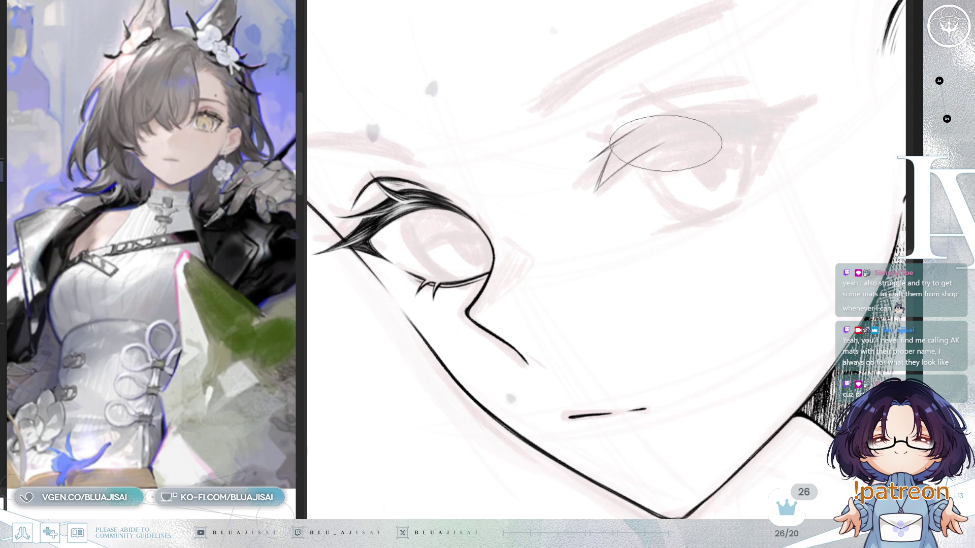
{"action": "left_click_drag", "start_coordinate": [603, 181], "coordinate": [661, 146]}
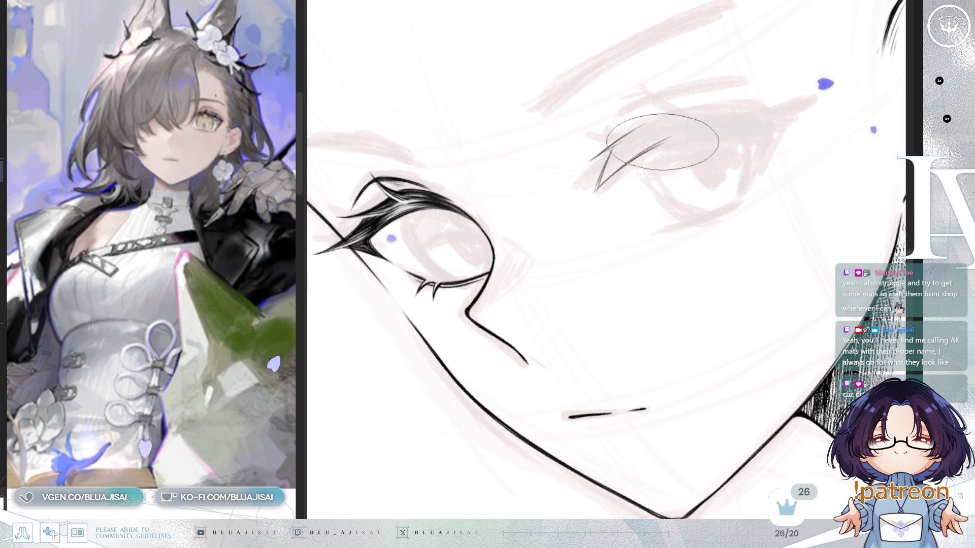
{"action": "mouse_move", "coordinate": [590, 186]}
{"action": "left_mouse_down"}
{"action": "mouse_move", "coordinate": [664, 138]}
{"action": "mouse_move", "coordinate": [722, 131]}
{"action": "mouse_move", "coordinate": [656, 226]}
{"action": "mouse_move", "coordinate": [659, 244]}
{"action": "left_mouse_up"}
{"action": "left_click_drag", "start_coordinate": [595, 220], "coordinate": [587, 175]}
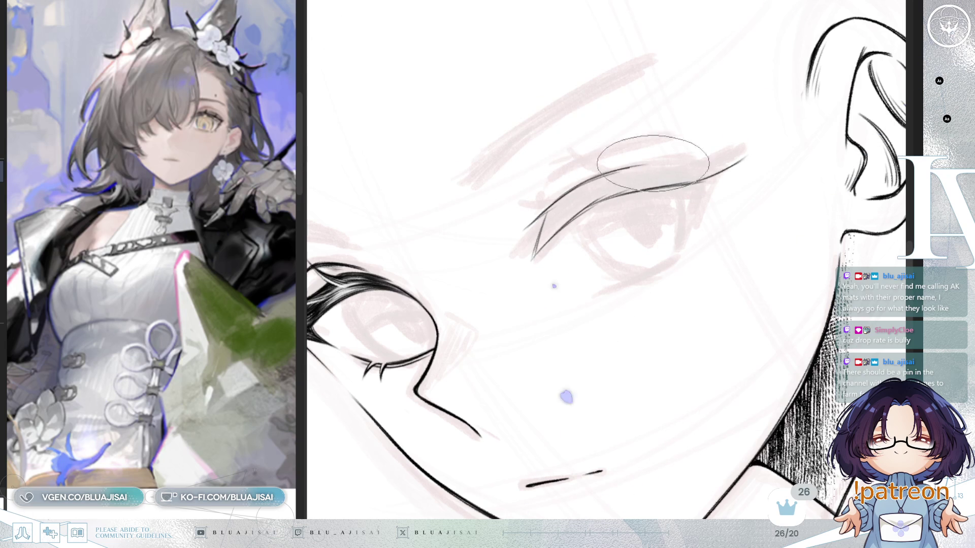
- Thicken the second eye's lid into a pointed outer corner with a stroke dropping from it
{"action": "mouse_move", "coordinate": [689, 157]}
{"action": "left_mouse_down"}
{"action": "mouse_move", "coordinate": [662, 186]}
{"action": "mouse_move", "coordinate": [708, 169]}
{"action": "left_mouse_up"}
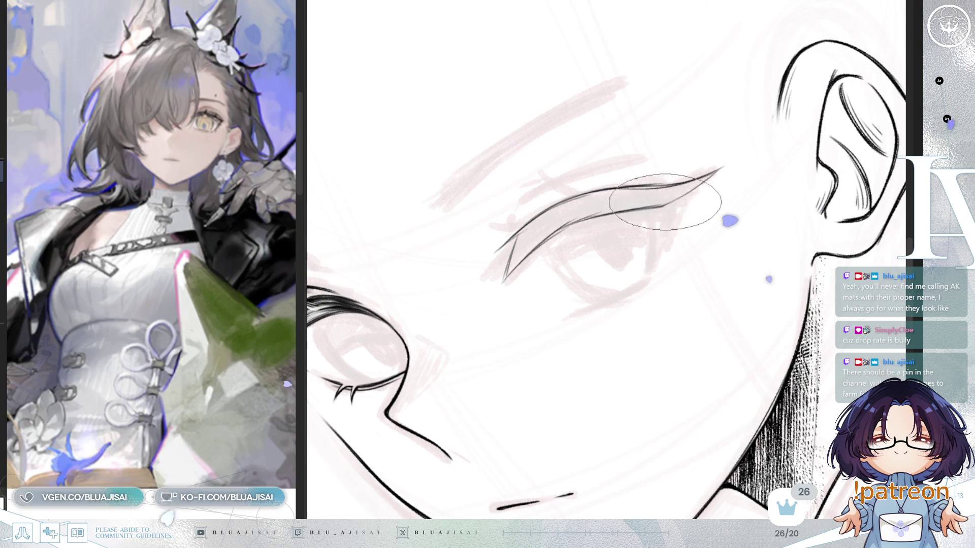
{"action": "scroll", "coordinate": [727, 165], "scroll_direction": "down", "scroll_amount": 2}
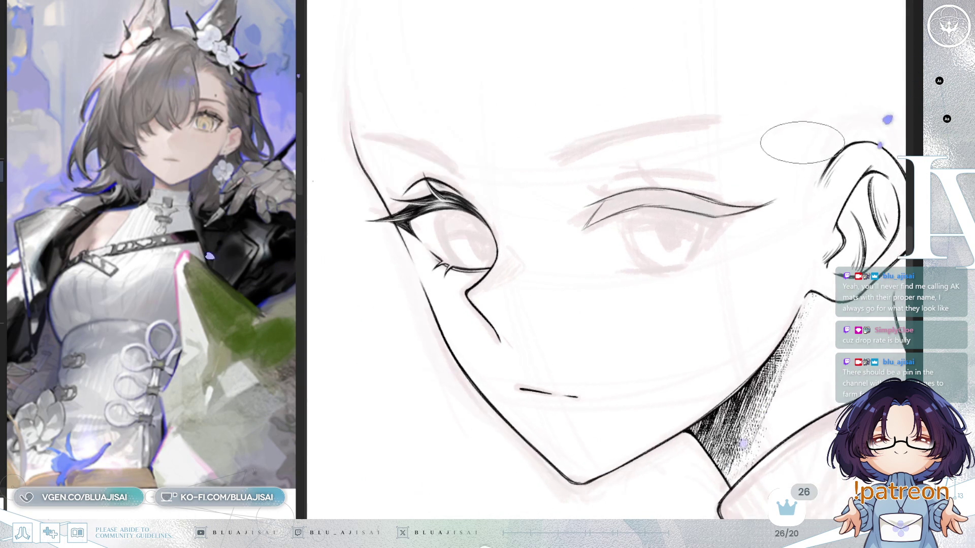
{"action": "key", "text": "h"}
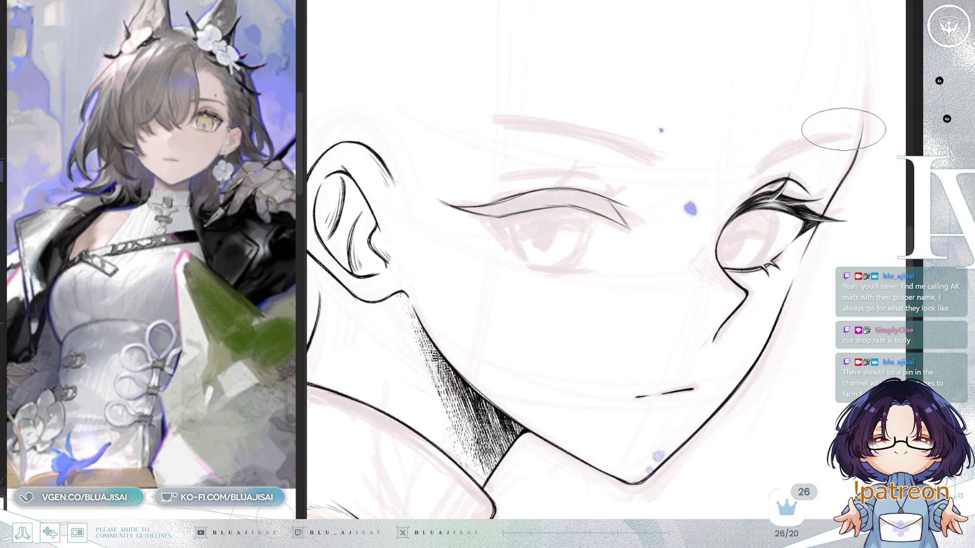
{"action": "key", "text": "h"}
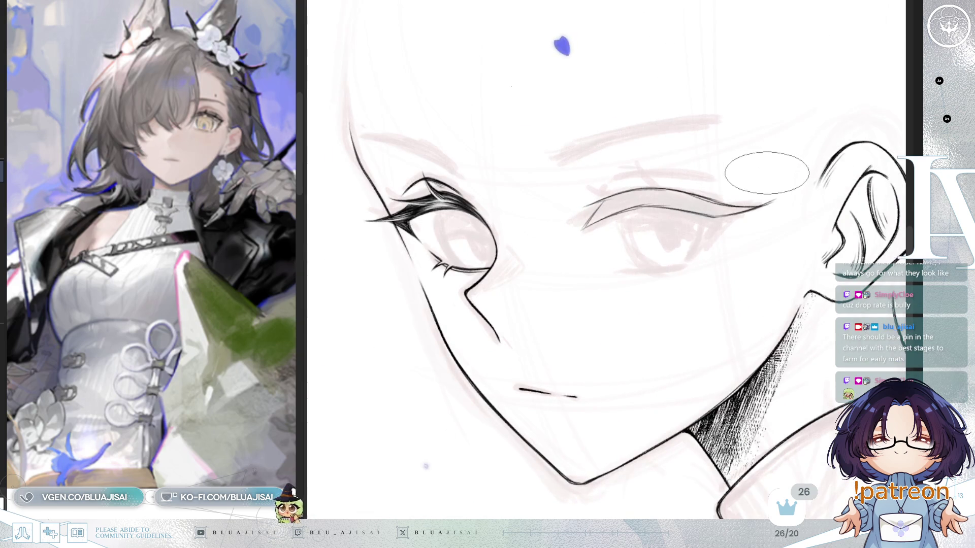
{"action": "left_click_drag", "start_coordinate": [773, 163], "coordinate": [707, 190]}
{"action": "scroll", "coordinate": [707, 191], "scroll_direction": "up", "scroll_amount": 2}
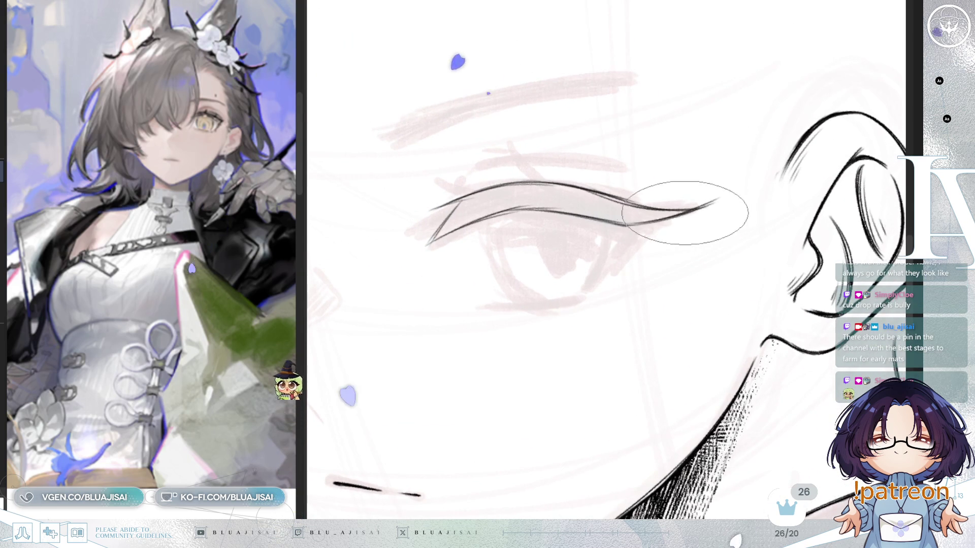
{"action": "mouse_move", "coordinate": [708, 204]}
{"action": "left_mouse_down"}
{"action": "mouse_move", "coordinate": [624, 223]}
{"action": "mouse_move", "coordinate": [628, 263]}
{"action": "left_mouse_up"}
{"action": "left_click_drag", "start_coordinate": [624, 227], "coordinate": [619, 266]}
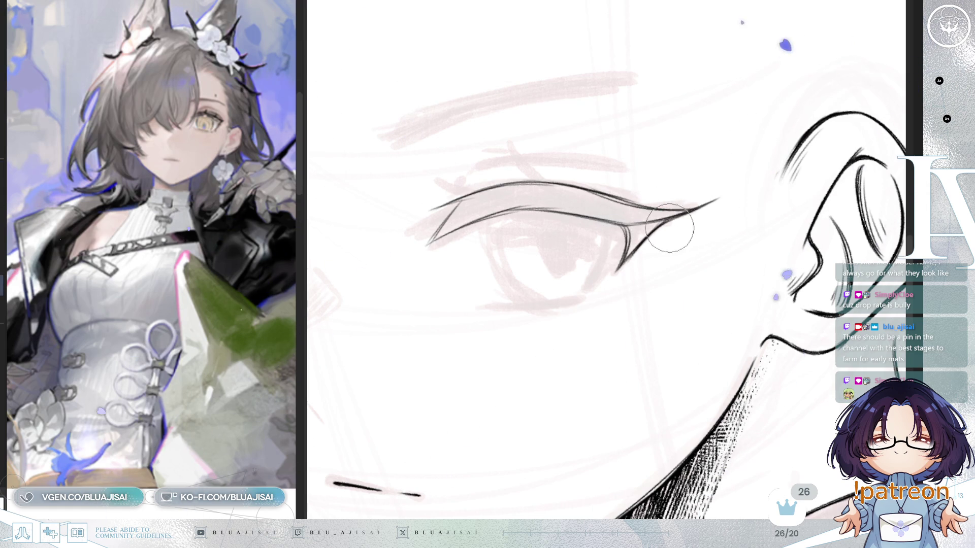
{"action": "scroll", "coordinate": [741, 188], "scroll_direction": "down", "scroll_amount": 3}
{"action": "scroll", "coordinate": [741, 188], "scroll_direction": "down", "scroll_amount": 2}
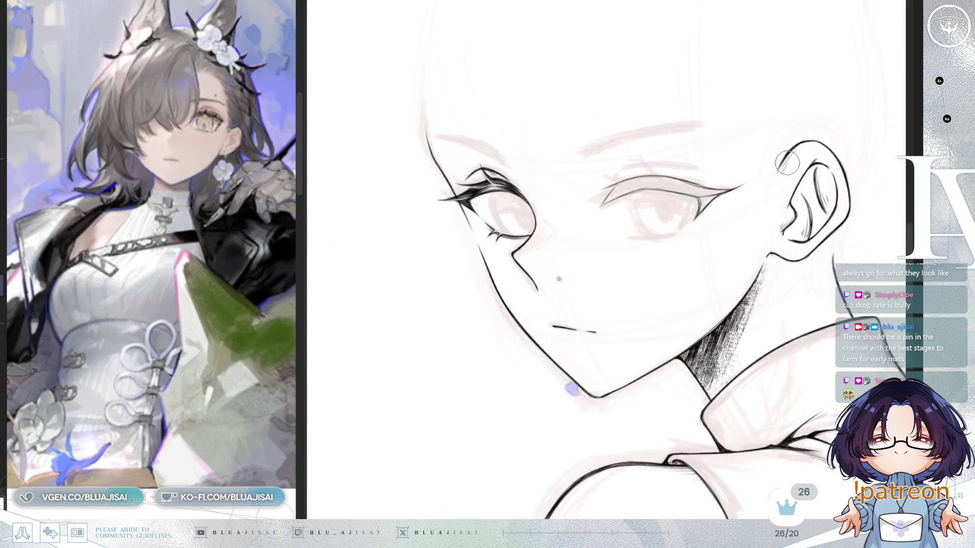
{"action": "scroll", "coordinate": [782, 164], "scroll_direction": "up", "scroll_amount": 1}
{"action": "scroll", "coordinate": [759, 167], "scroll_direction": "up", "scroll_amount": 2}
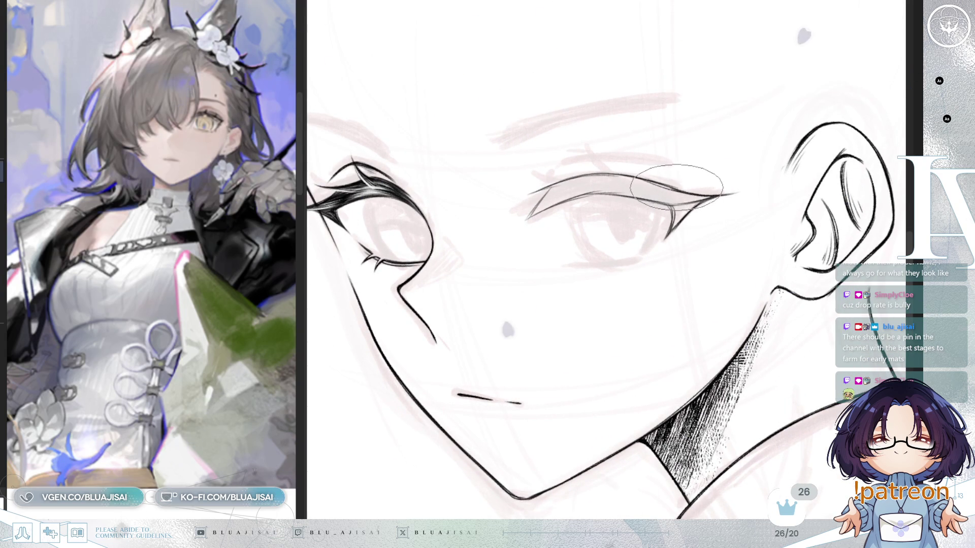
{"action": "scroll", "coordinate": [743, 188], "scroll_direction": "down", "scroll_amount": 1}
{"action": "scroll", "coordinate": [762, 176], "scroll_direction": "down", "scroll_amount": 1}
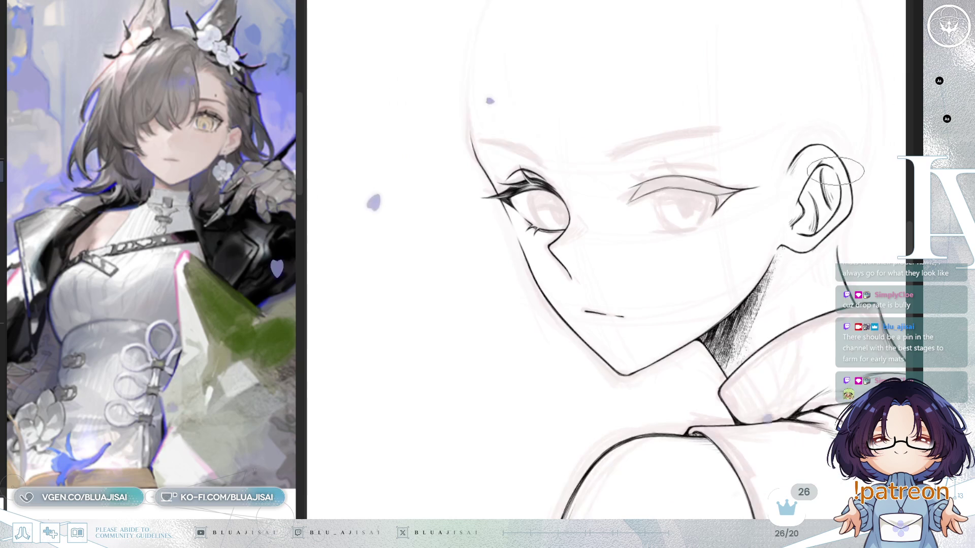
{"action": "key", "text": "h"}
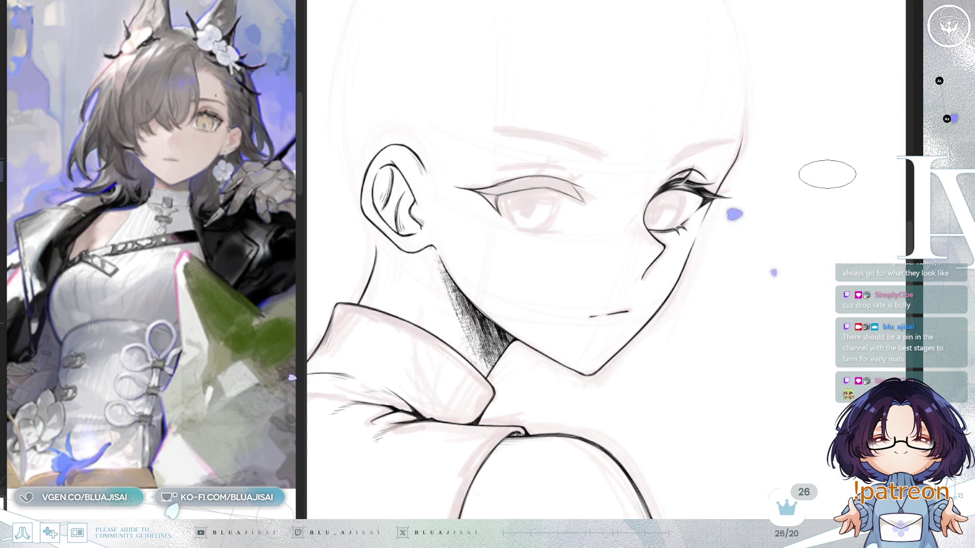
{"action": "key", "text": "h"}
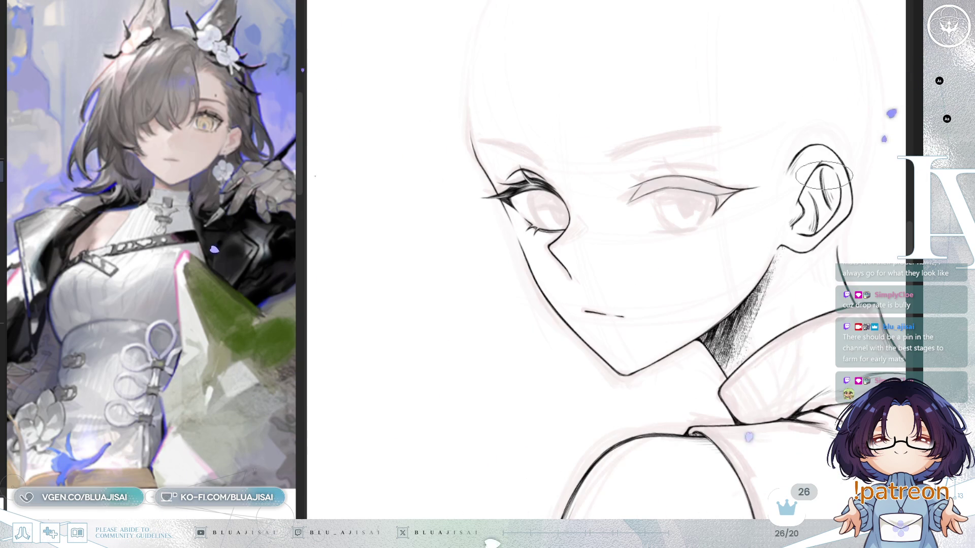
{"action": "scroll", "coordinate": [819, 175], "scroll_direction": "up", "scroll_amount": 1}
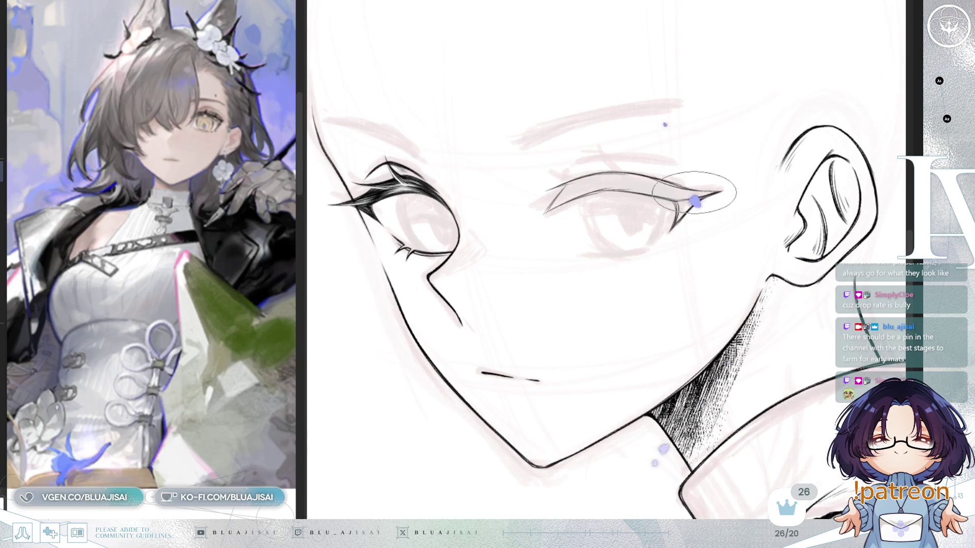
{"action": "scroll", "coordinate": [688, 191], "scroll_direction": "up", "scroll_amount": 1}
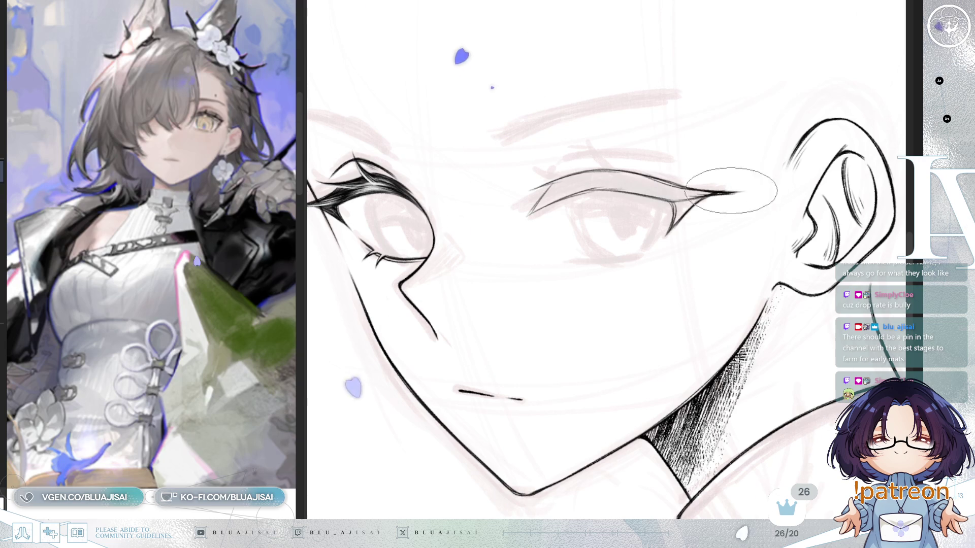
{"action": "scroll", "coordinate": [736, 191], "scroll_direction": "down", "scroll_amount": 1}
{"action": "key", "text": "h"}
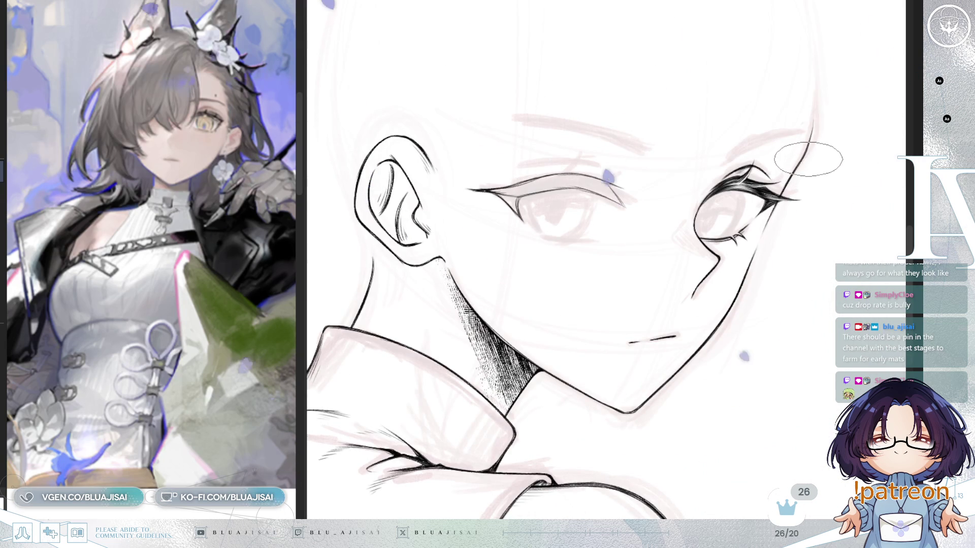
{"action": "scroll", "coordinate": [808, 159], "scroll_direction": "up", "scroll_amount": 2}
{"action": "scroll", "coordinate": [587, 224], "scroll_direction": "up", "scroll_amount": 1}
{"action": "key", "text": "h"}
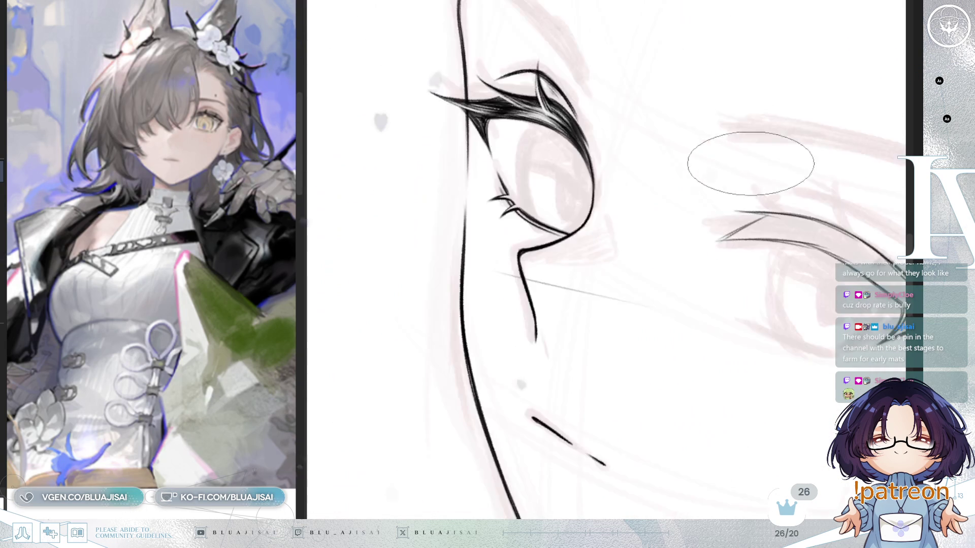
{"action": "key", "text": "h"}
{"action": "scroll", "coordinate": [518, 276], "scroll_direction": "up", "scroll_amount": 1}
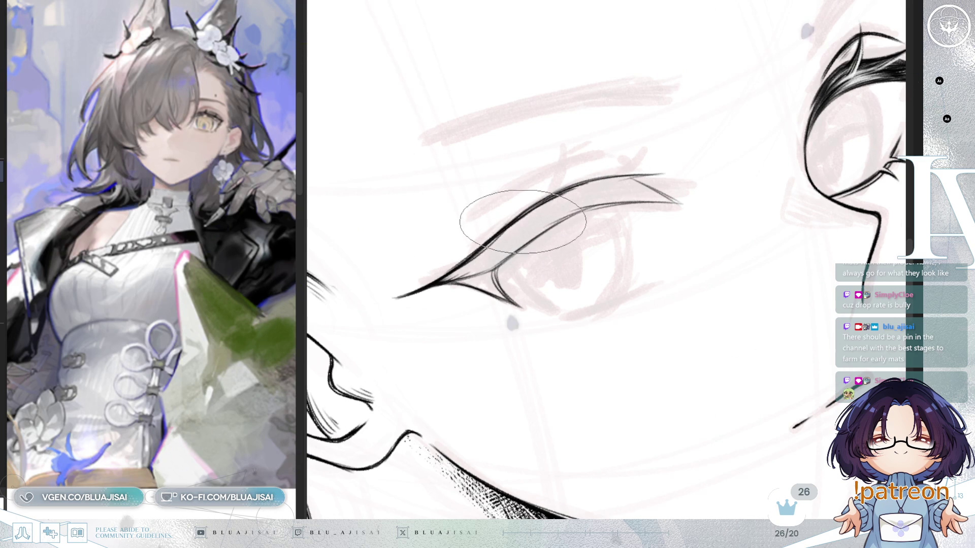
- With a larger brush, stroke a bold tapering upper lash line, rotating the canvas and resetting it level
{"action": "left_click_drag", "start_coordinate": [521, 258], "coordinate": [552, 239]}
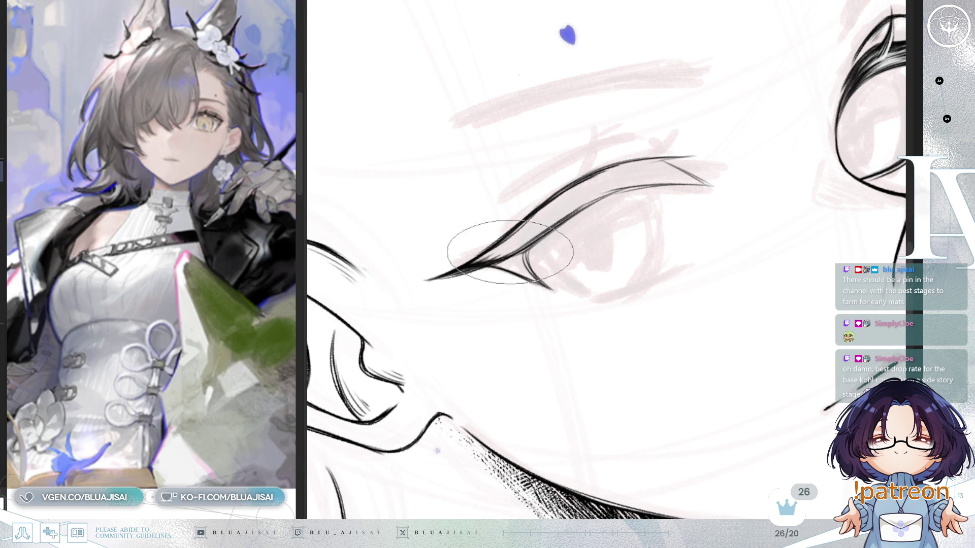
{"action": "key", "text": "bracketright"}
{"action": "key", "text": "bracketright"}
{"action": "key", "text": "bracketright"}
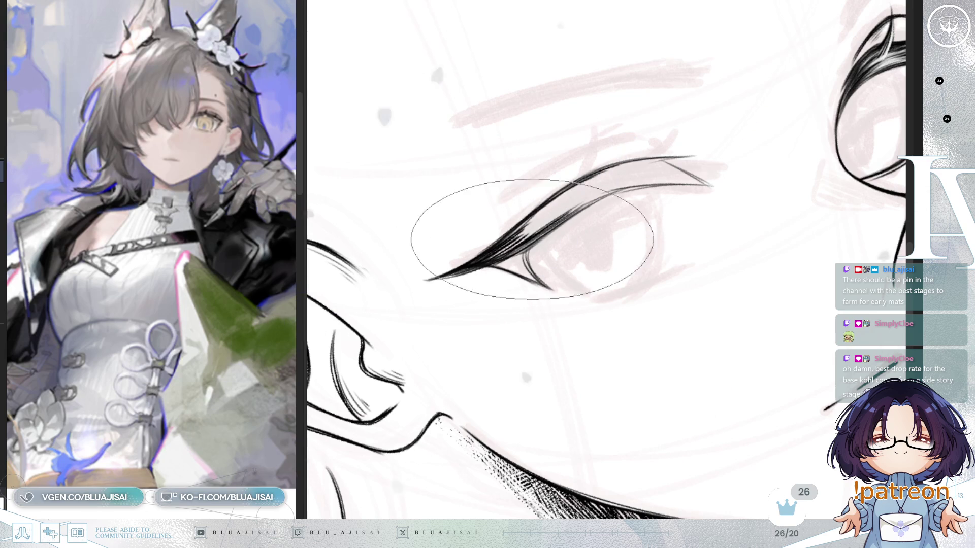
{"action": "left_click_drag", "start_coordinate": [505, 218], "coordinate": [624, 183]}
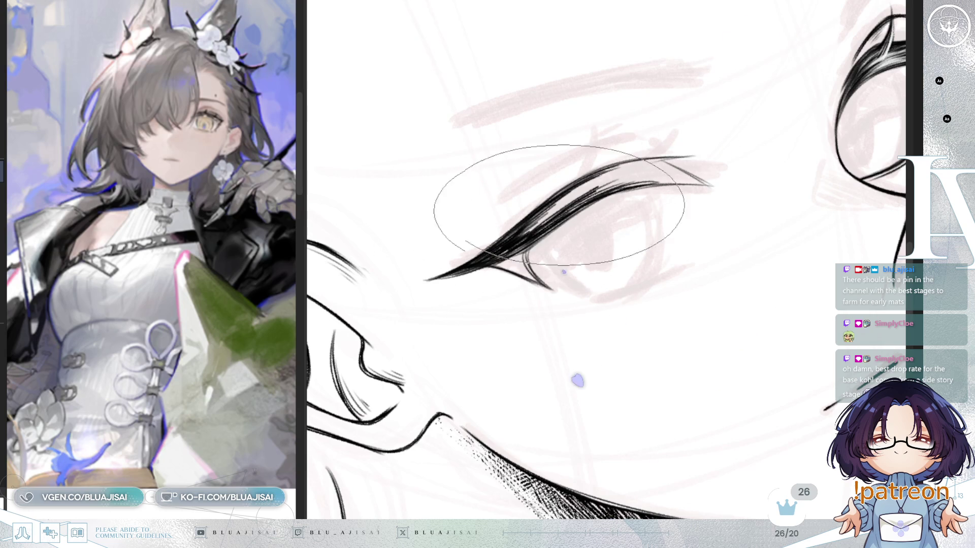
{"action": "mouse_move", "coordinate": [554, 185]}
{"action": "left_mouse_down"}
{"action": "mouse_move", "coordinate": [572, 213]}
{"action": "mouse_move", "coordinate": [570, 204]}
{"action": "left_mouse_up"}
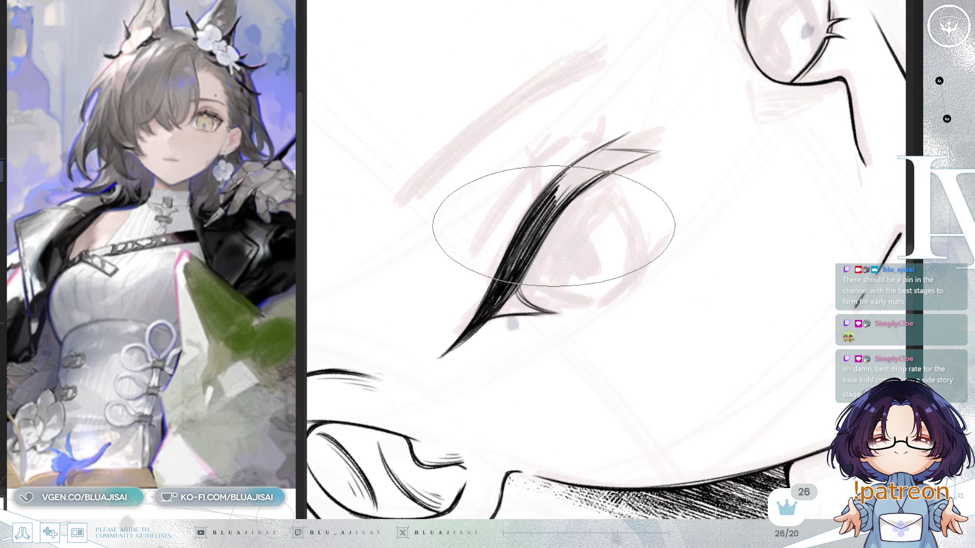
{"action": "left_click_drag", "start_coordinate": [551, 244], "coordinate": [571, 233]}
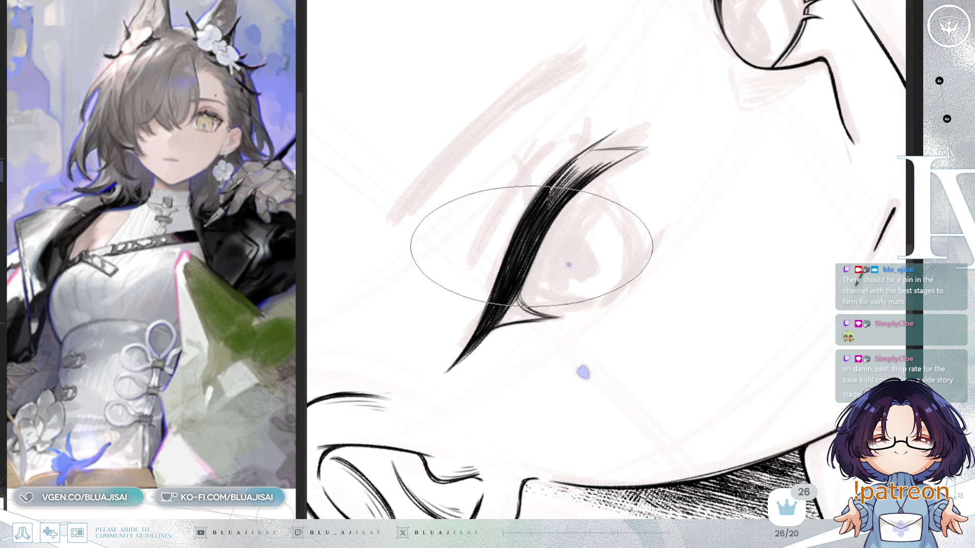
{"action": "left_click_drag", "start_coordinate": [527, 256], "coordinate": [558, 256]}
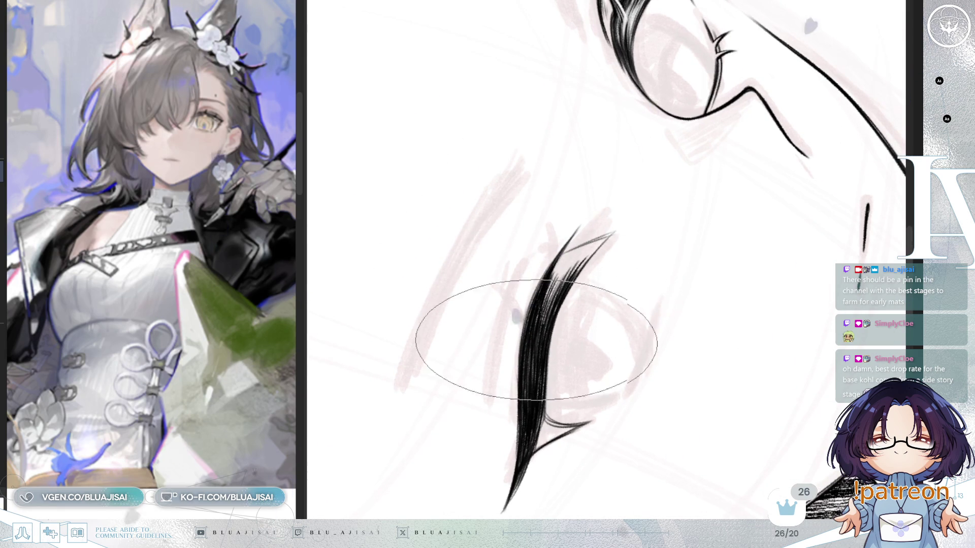
{"action": "left_click_drag", "start_coordinate": [533, 342], "coordinate": [557, 265]}
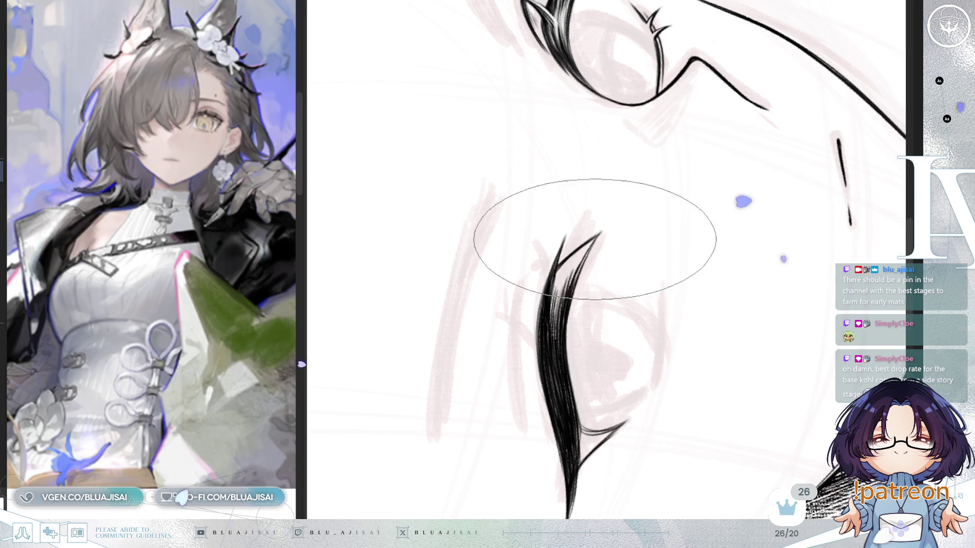
{"action": "key", "text": "Delete"}
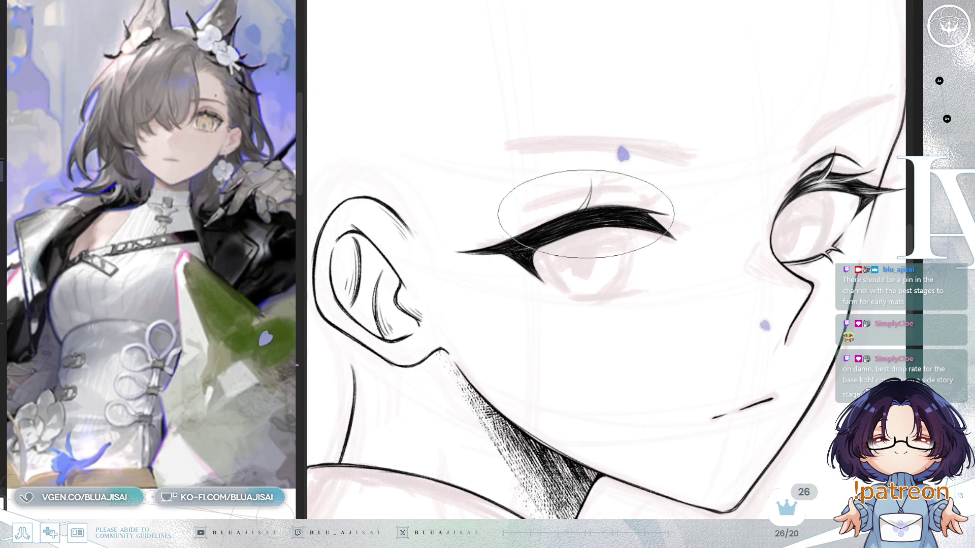
- Flick short curved lash spikes off the black upper lash line, mirroring and tilting the view
{"action": "left_click_drag", "start_coordinate": [615, 204], "coordinate": [630, 186]}
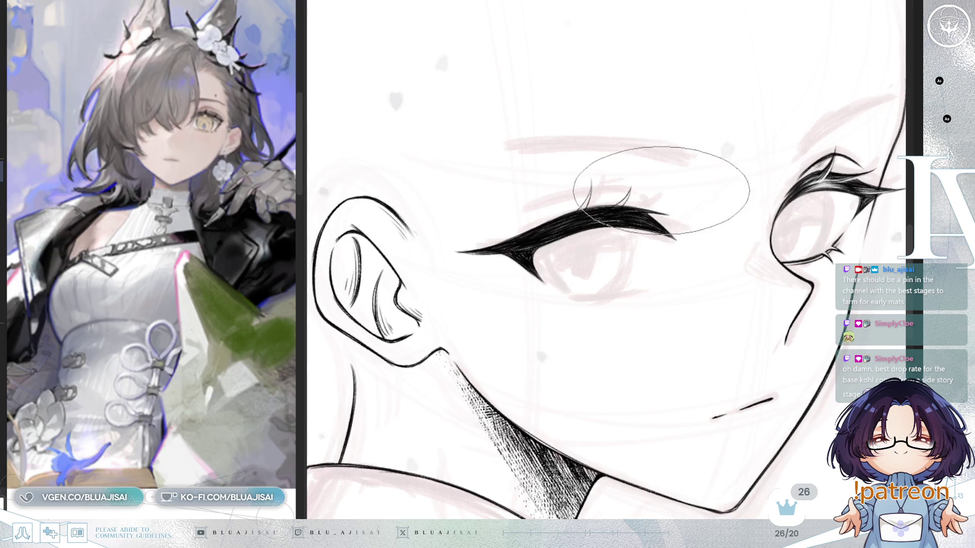
{"action": "key", "text": "h"}
{"action": "left_click_drag", "start_coordinate": [707, 215], "coordinate": [673, 226]}
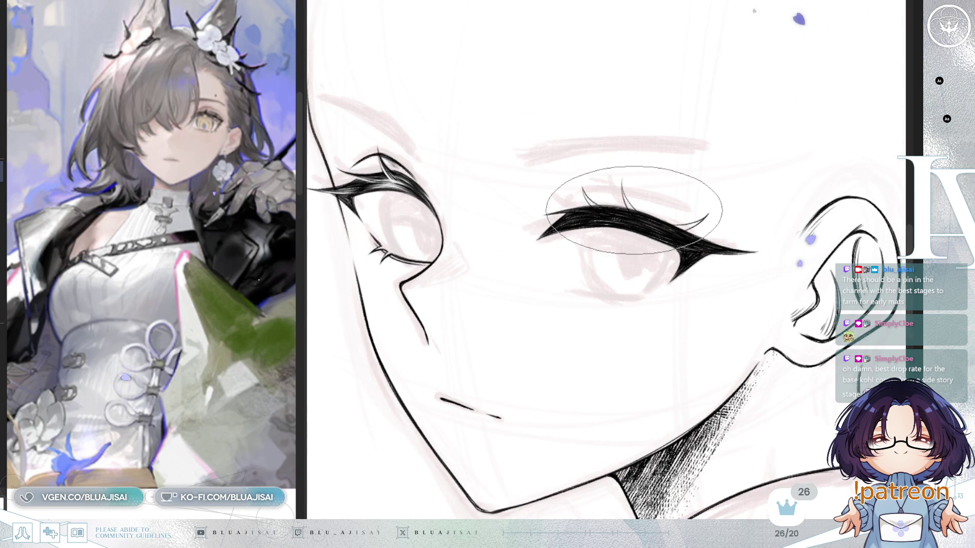
{"action": "scroll", "coordinate": [633, 210], "scroll_direction": "up", "scroll_amount": 2}
{"action": "left_click_drag", "start_coordinate": [634, 209], "coordinate": [677, 200]}
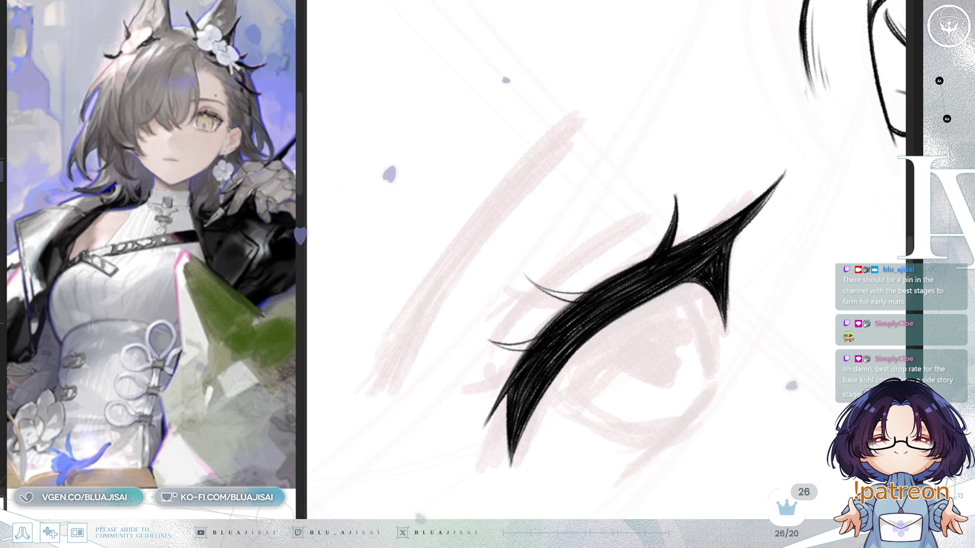
{"action": "key", "text": "minus"}
{"action": "key", "text": "minus"}
{"action": "key", "text": "minus"}
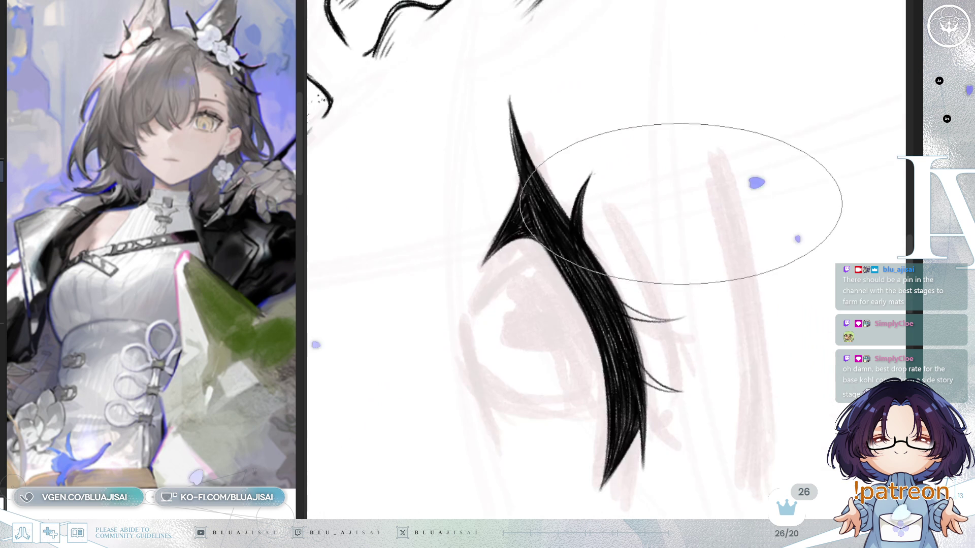
{"action": "key", "text": "minus"}
{"action": "key", "text": "minus"}
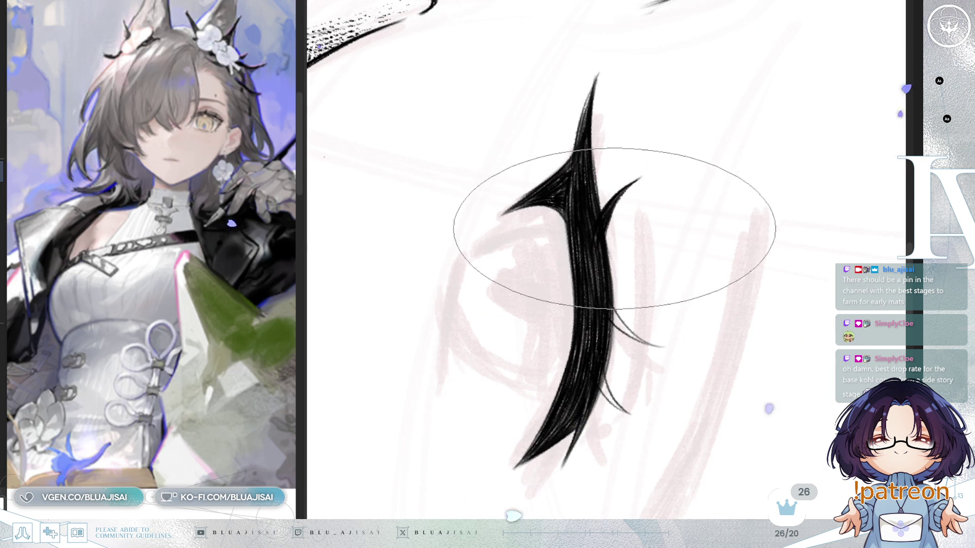
{"action": "left_click_drag", "start_coordinate": [629, 239], "coordinate": [762, 185]}
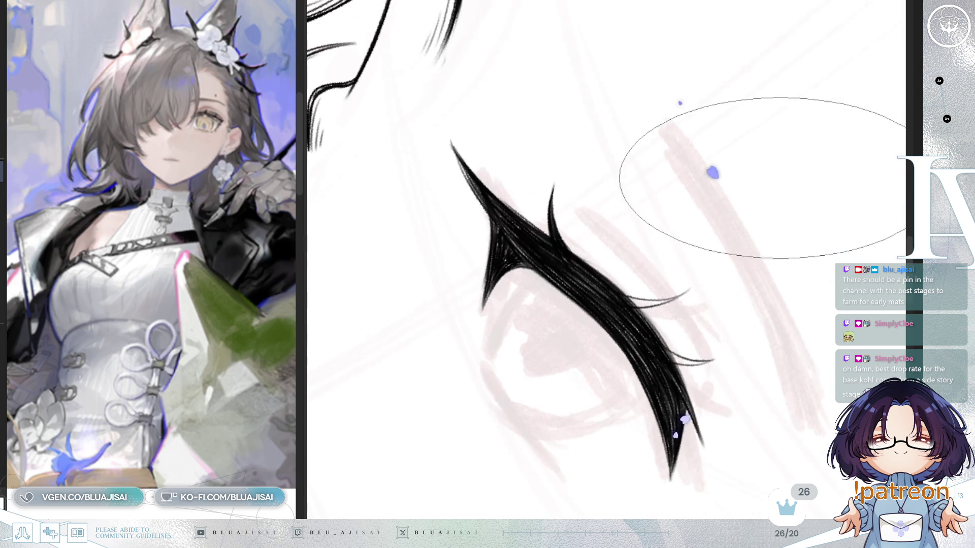
- Shrink the brush and try the small round tip before returning to the large angled tip for further lashes
{"action": "key", "text": "bracketleft"}
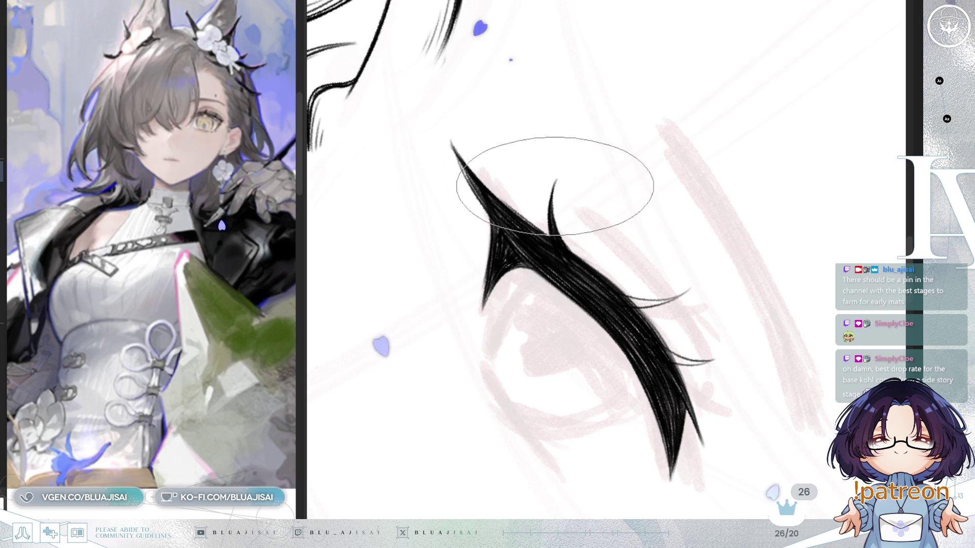
{"action": "mouse_move", "coordinate": [544, 219]}
{"action": "left_mouse_down"}
{"action": "mouse_move", "coordinate": [683, 165]}
{"action": "mouse_move", "coordinate": [621, 207]}
{"action": "left_mouse_up"}
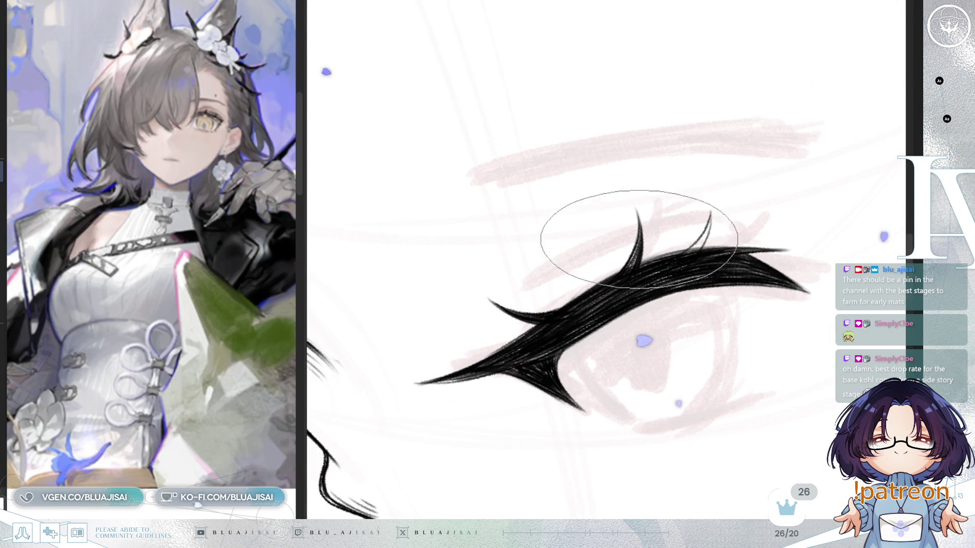
{"action": "mouse_move", "coordinate": [620, 305]}
{"action": "left_mouse_down"}
{"action": "mouse_move", "coordinate": [707, 195]}
{"action": "mouse_move", "coordinate": [681, 176]}
{"action": "left_mouse_up"}
{"action": "mouse_move", "coordinate": [666, 227]}
{"action": "left_mouse_down"}
{"action": "mouse_move", "coordinate": [675, 206]}
{"action": "mouse_move", "coordinate": [567, 188]}
{"action": "left_mouse_up"}
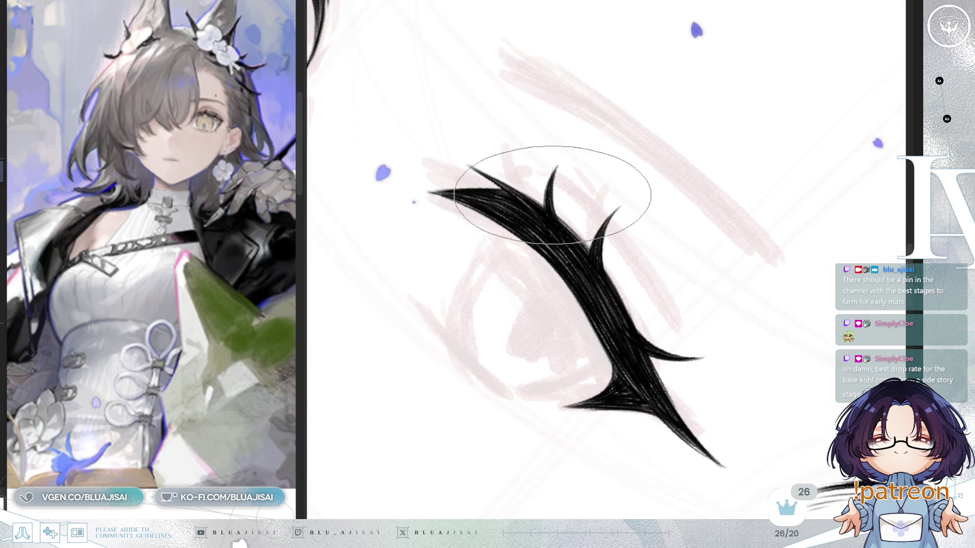
{"action": "left_click_drag", "start_coordinate": [626, 208], "coordinate": [625, 259]}
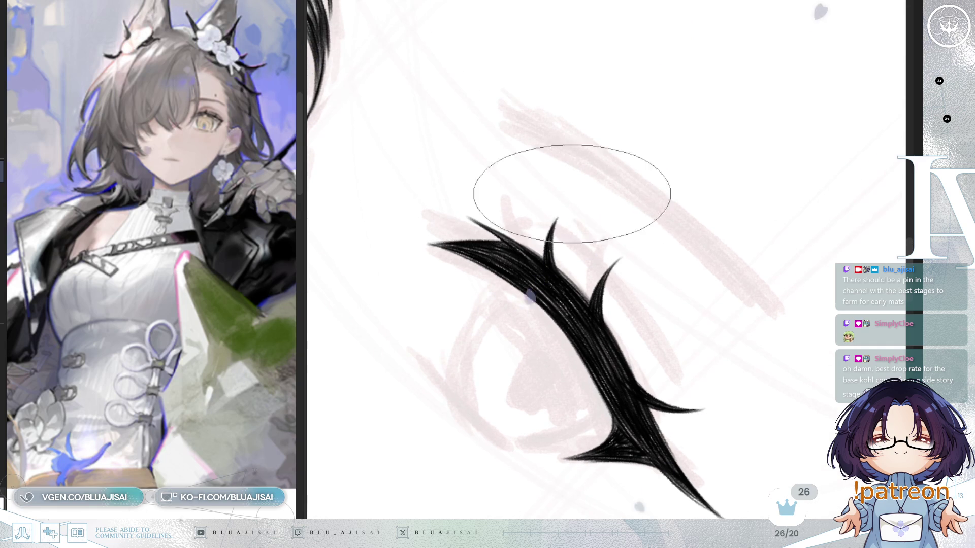
{"action": "key", "text": "e"}
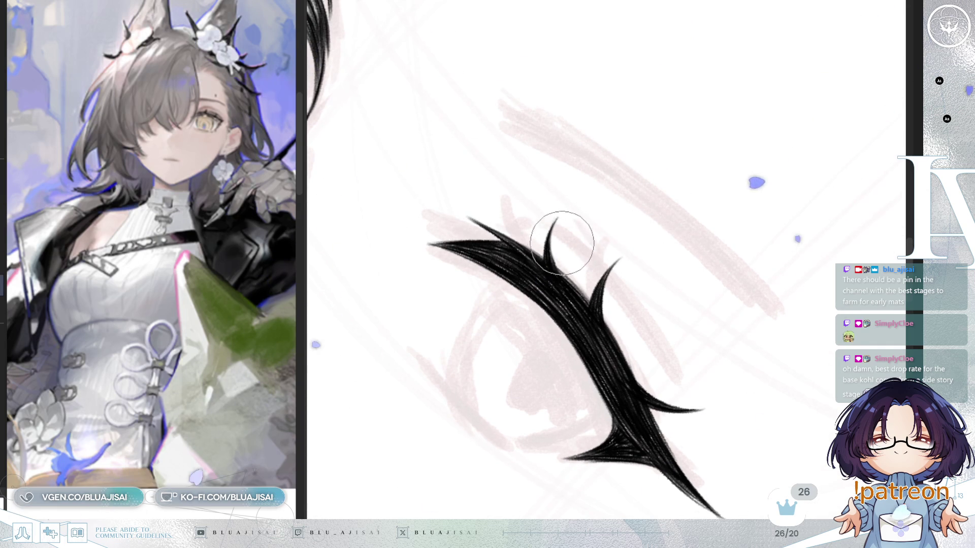
{"action": "key", "text": "e"}
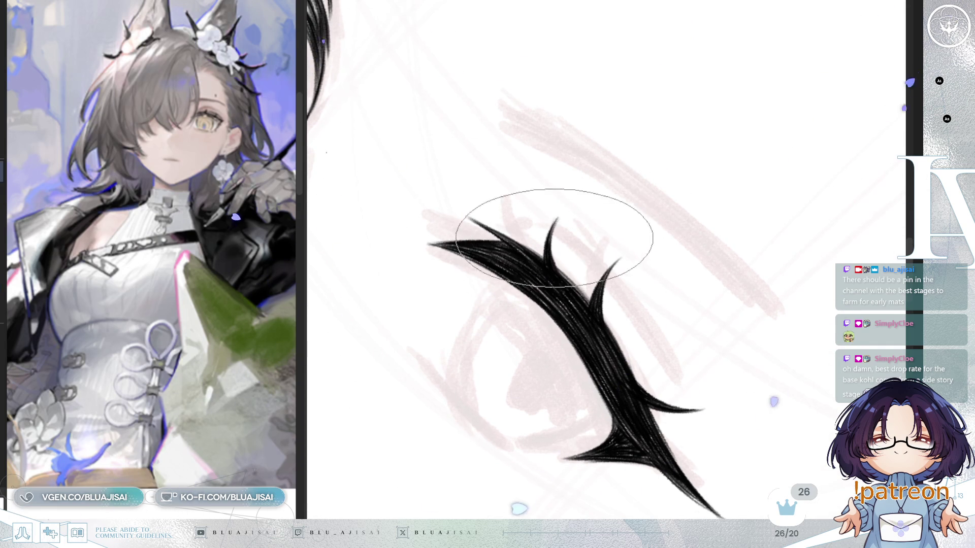
{"action": "scroll", "coordinate": [601, 234], "scroll_direction": "down", "scroll_amount": 3}
{"action": "scroll", "coordinate": [784, 163], "scroll_direction": "down", "scroll_amount": 2}
{"action": "scroll", "coordinate": [783, 157], "scroll_direction": "down", "scroll_amount": 2}
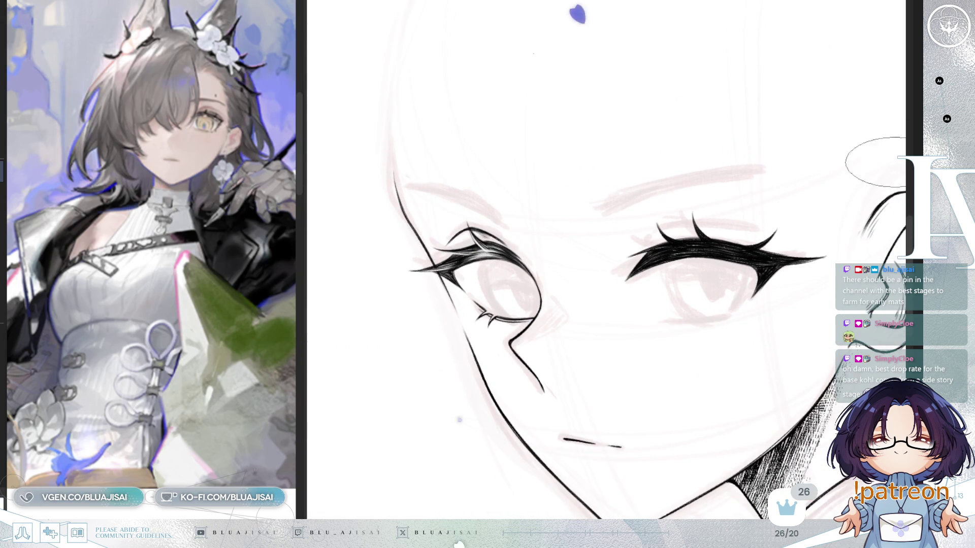
{"action": "scroll", "coordinate": [761, 196], "scroll_direction": "down", "scroll_amount": 2}
{"action": "scroll", "coordinate": [746, 209], "scroll_direction": "down", "scroll_amount": 3}
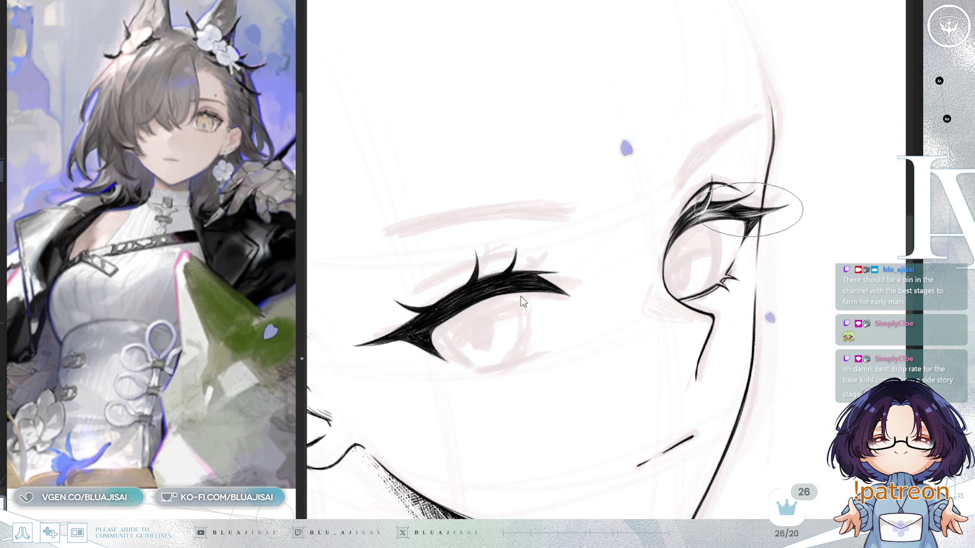
{"action": "scroll", "coordinate": [517, 302], "scroll_direction": "up", "scroll_amount": 2}
{"action": "scroll", "coordinate": [516, 303], "scroll_direction": "up", "scroll_amount": 2}
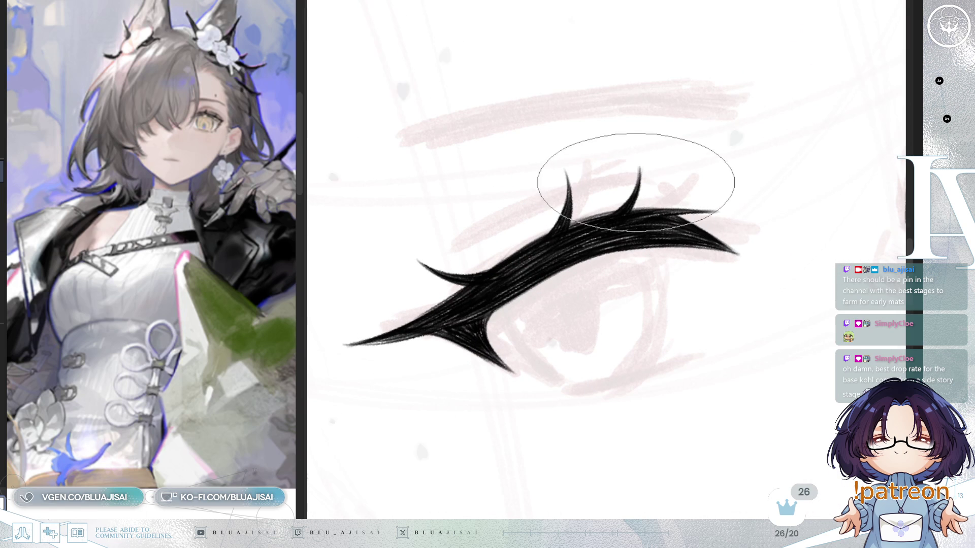
- Streak light highlights through the right lash, left spike and upper lash mass for a glossy look
{"action": "left_click_drag", "start_coordinate": [602, 227], "coordinate": [637, 191]}
{"action": "mouse_move", "coordinate": [565, 180]}
{"action": "left_mouse_down"}
{"action": "mouse_move", "coordinate": [568, 224]}
{"action": "mouse_move", "coordinate": [523, 219]}
{"action": "left_mouse_up"}
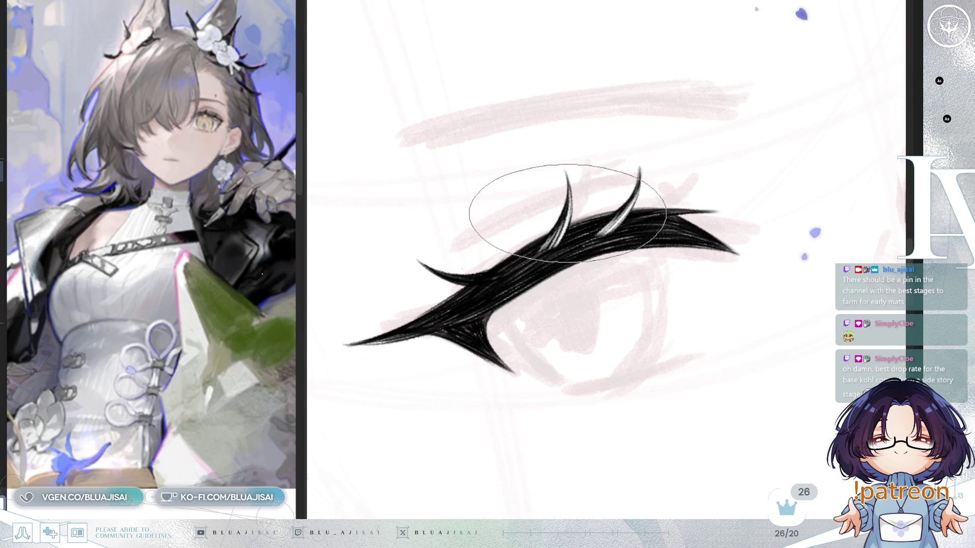
{"action": "left_click_drag", "start_coordinate": [621, 196], "coordinate": [665, 193]}
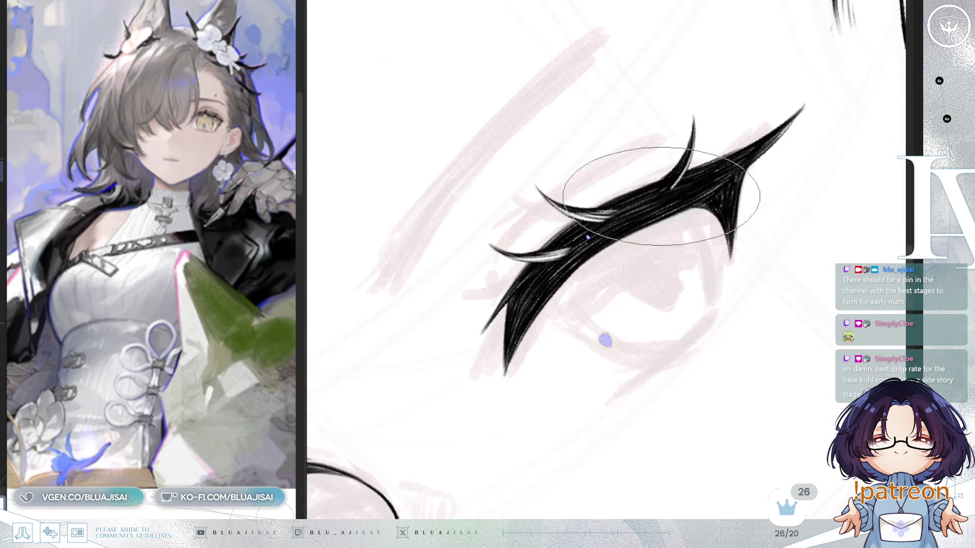
{"action": "key", "text": "Delete"}
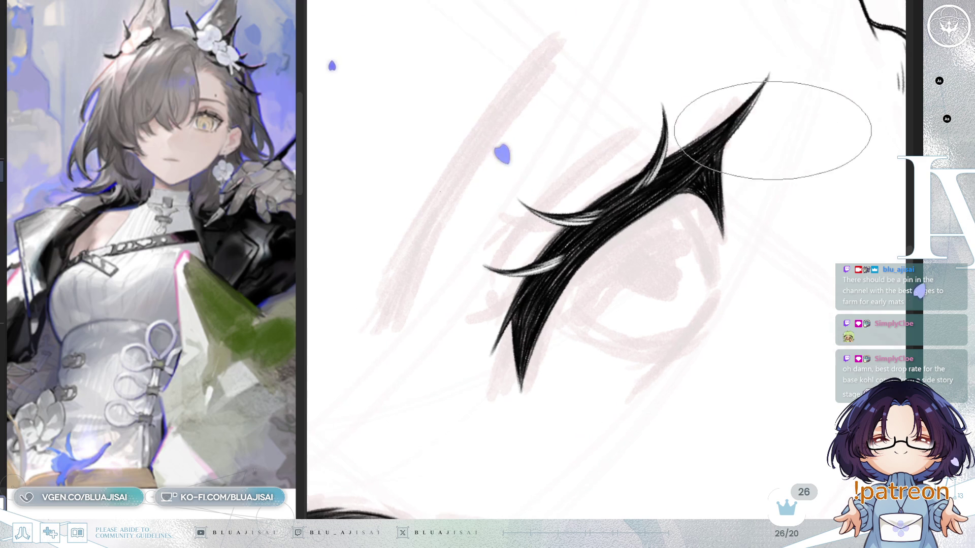
{"action": "left_click_drag", "start_coordinate": [752, 106], "coordinate": [686, 160]}
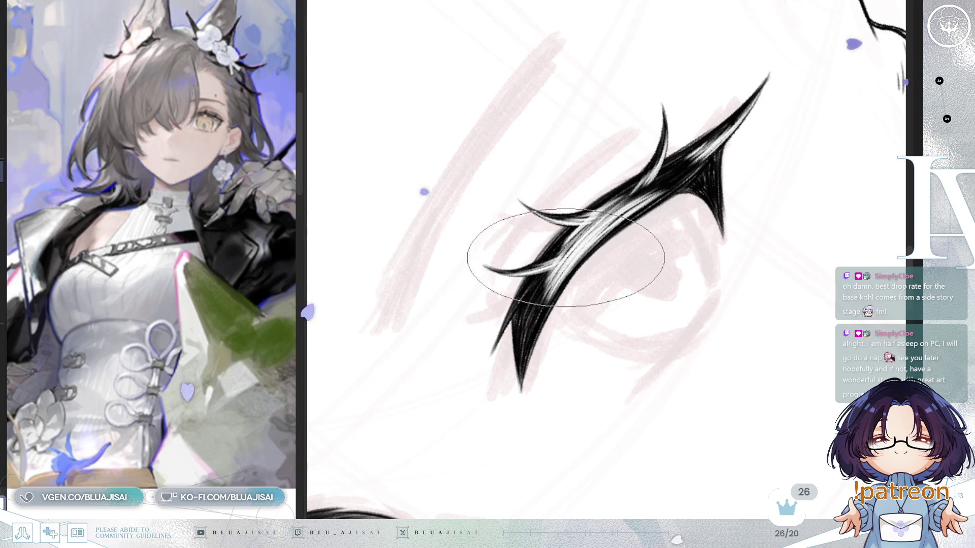
{"action": "left_click_drag", "start_coordinate": [680, 173], "coordinate": [783, 141]}
{"action": "key", "text": "Delete"}
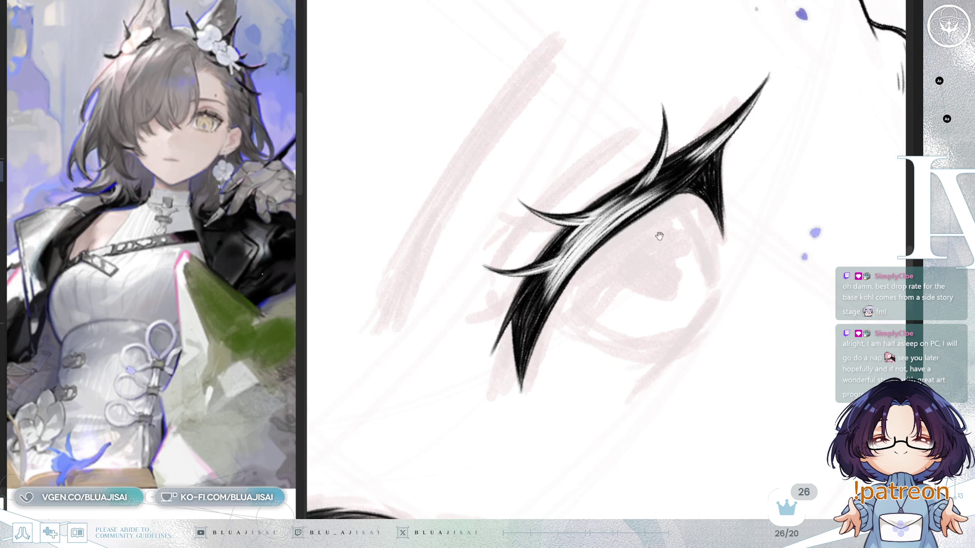
{"action": "key", "text": "Delete"}
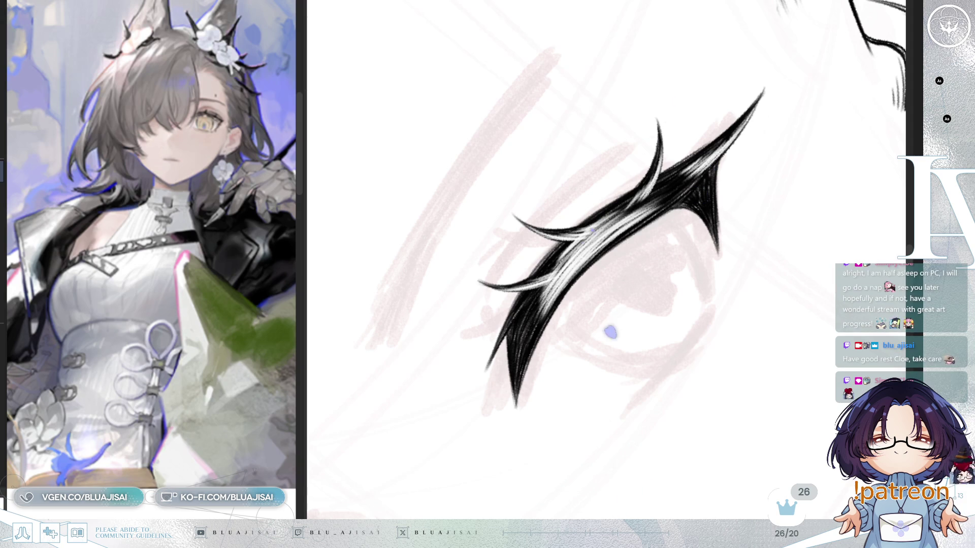
{"action": "left_click_drag", "start_coordinate": [640, 214], "coordinate": [654, 198]}
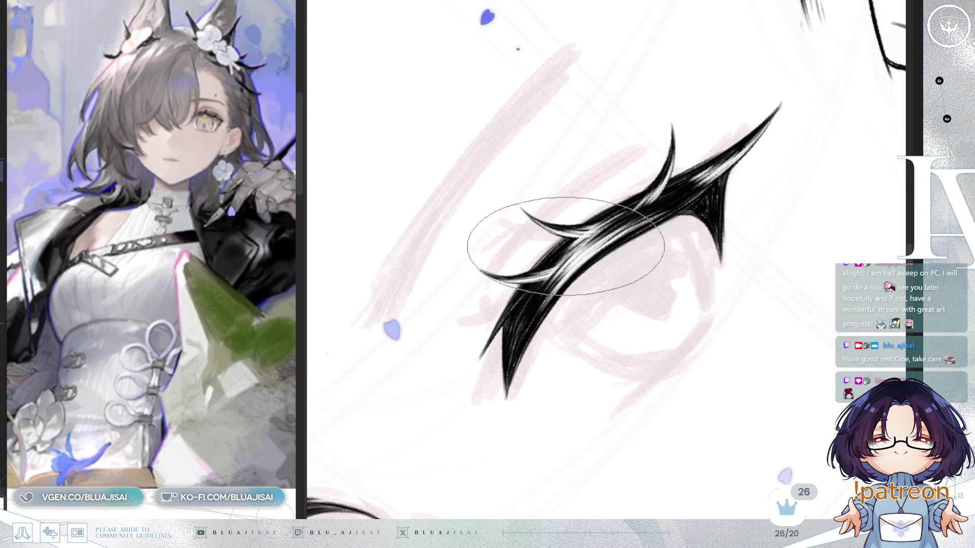
{"action": "scroll", "coordinate": [739, 163], "scroll_direction": "down", "scroll_amount": 2}
{"action": "scroll", "coordinate": [794, 163], "scroll_direction": "down", "scroll_amount": 1}
{"action": "scroll", "coordinate": [784, 174], "scroll_direction": "down", "scroll_amount": 1}
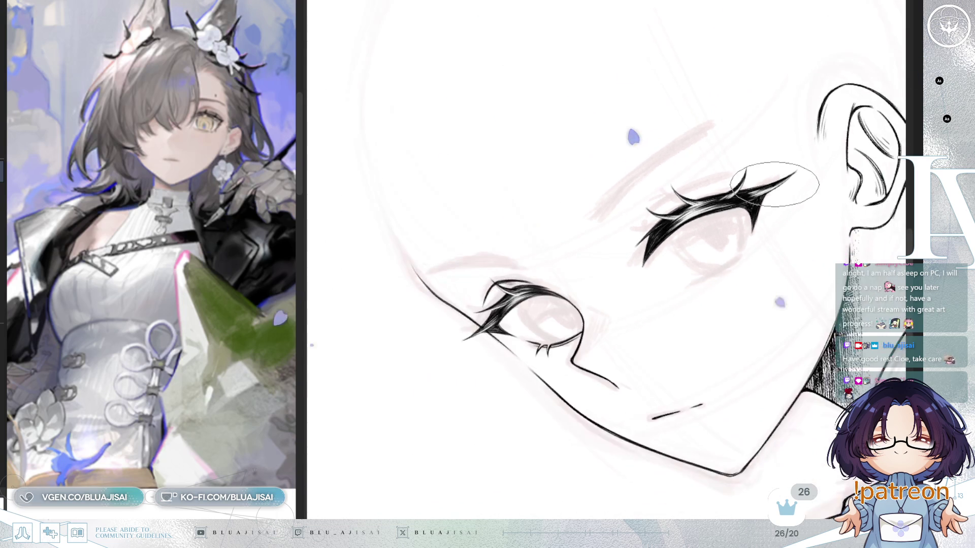
- Rotate the face to a comfortable angle and ink a faint lower lash line under the eye
{"action": "key", "text": "Home"}
{"action": "scroll", "coordinate": [751, 187], "scroll_direction": "up", "scroll_amount": 2}
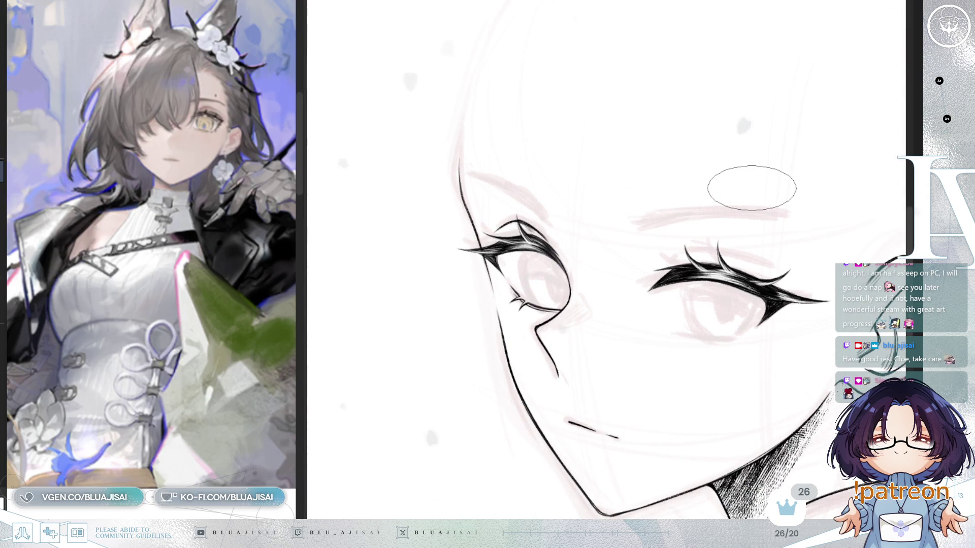
{"action": "key", "text": "Delete"}
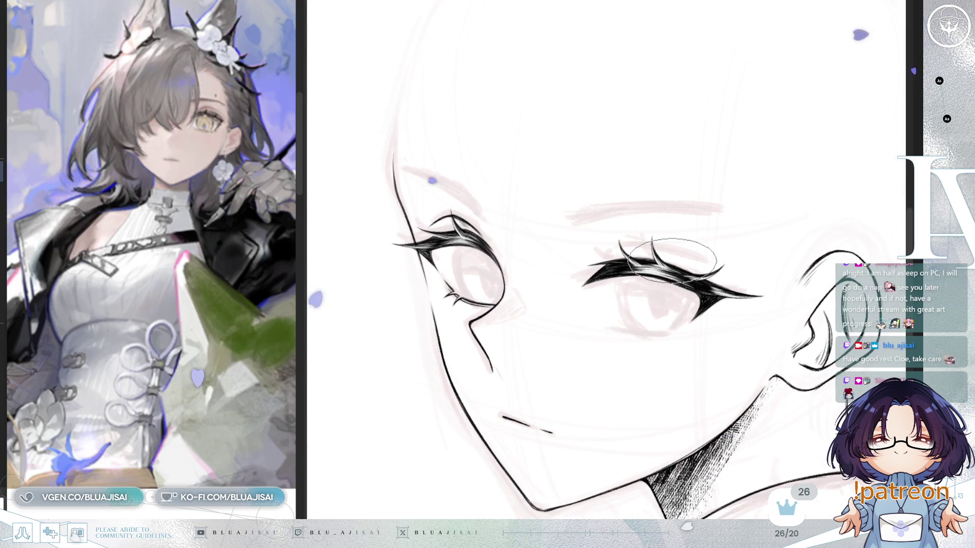
{"action": "key", "text": "Delete"}
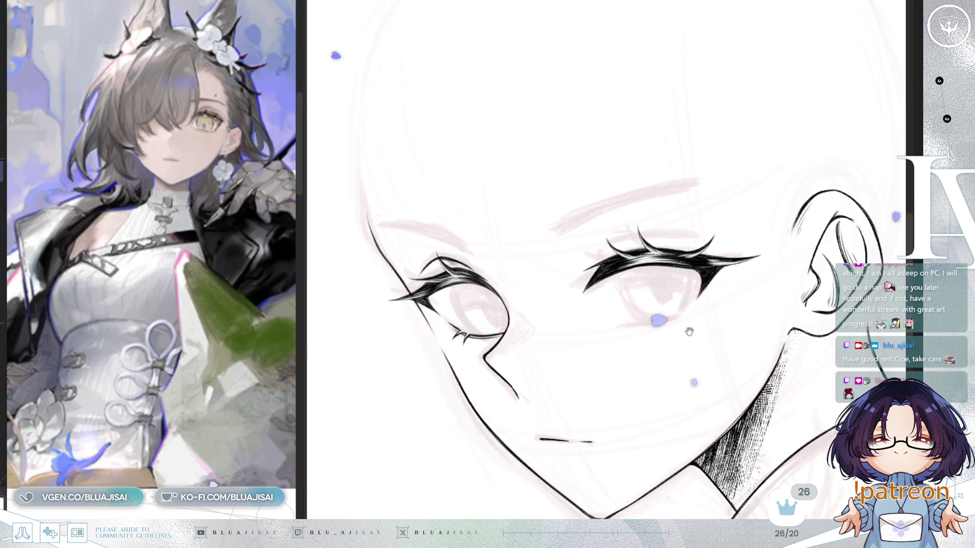
{"action": "key", "text": "Delete"}
{"action": "scroll", "coordinate": [672, 308], "scroll_direction": "up", "scroll_amount": 1}
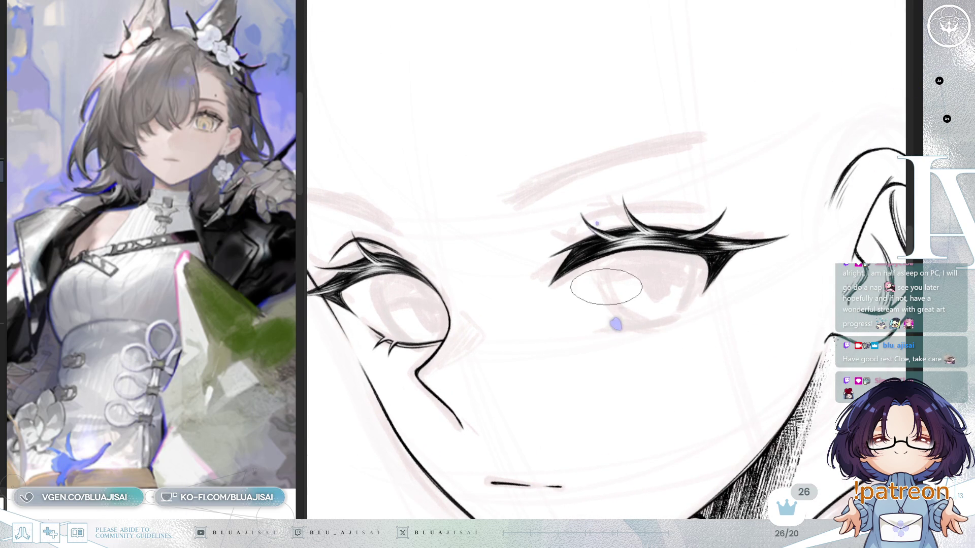
{"action": "scroll", "coordinate": [607, 288], "scroll_direction": "up", "scroll_amount": 1}
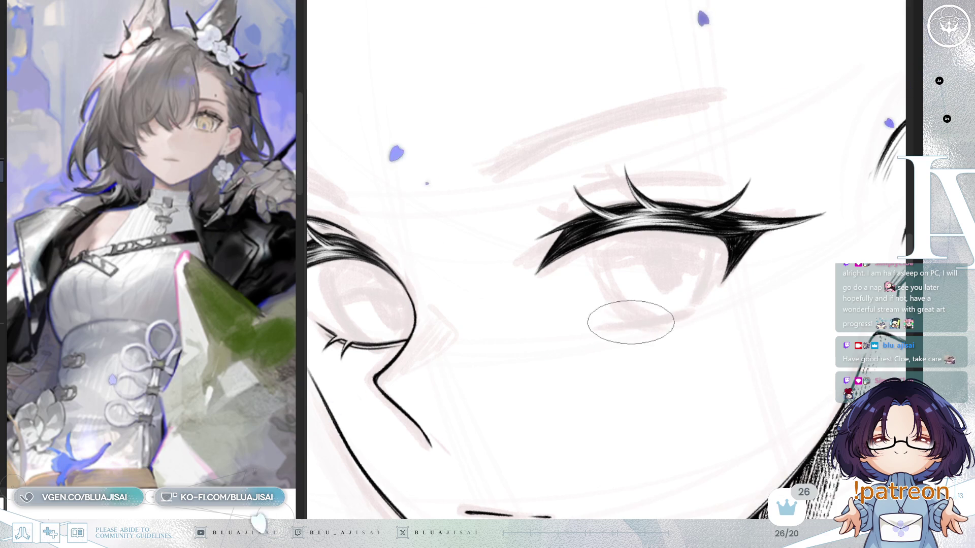
{"action": "left_click_drag", "start_coordinate": [592, 329], "coordinate": [687, 314]}
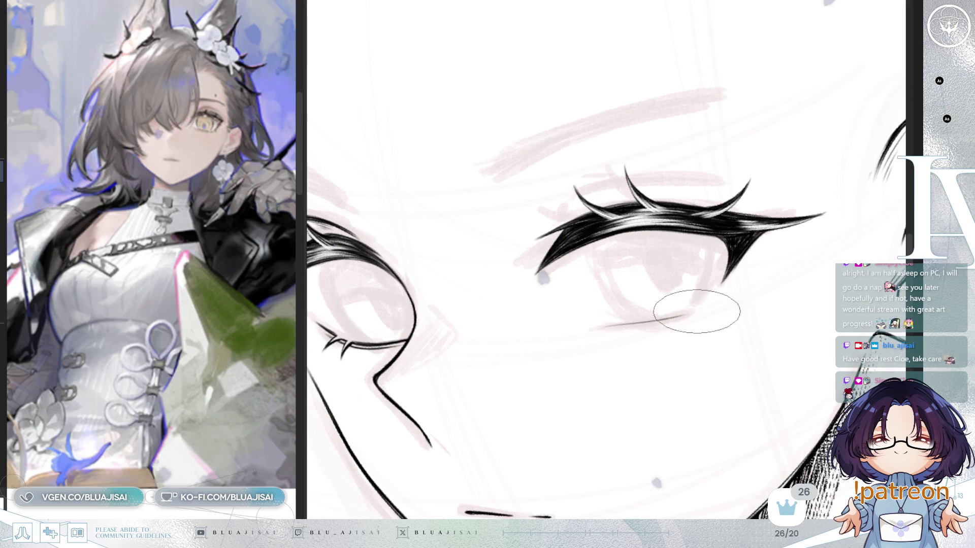
{"action": "scroll", "coordinate": [707, 297], "scroll_direction": "down", "scroll_amount": 2}
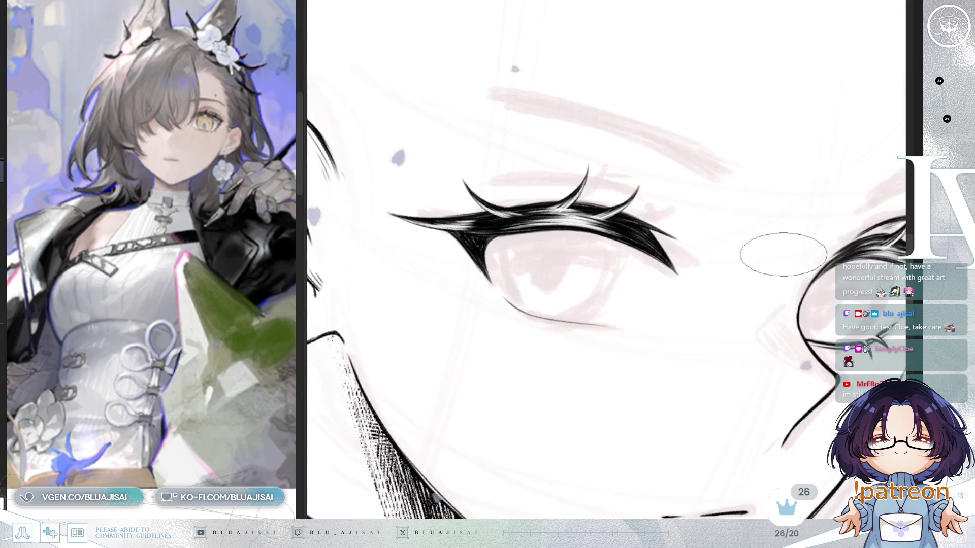
{"action": "left_click_drag", "start_coordinate": [772, 257], "coordinate": [557, 214]}
{"action": "scroll", "coordinate": [563, 210], "scroll_direction": "up", "scroll_amount": 1}
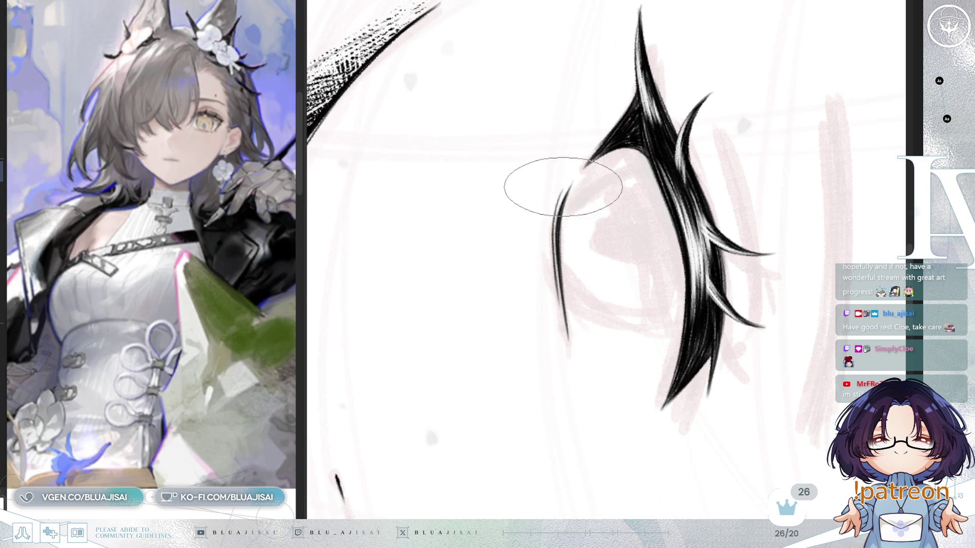
{"action": "mouse_move", "coordinate": [529, 290]}
{"action": "left_mouse_down"}
{"action": "mouse_move", "coordinate": [562, 251]}
{"action": "mouse_move", "coordinate": [680, 173]}
{"action": "mouse_move", "coordinate": [692, 147]}
{"action": "mouse_move", "coordinate": [556, 269]}
{"action": "left_mouse_up"}
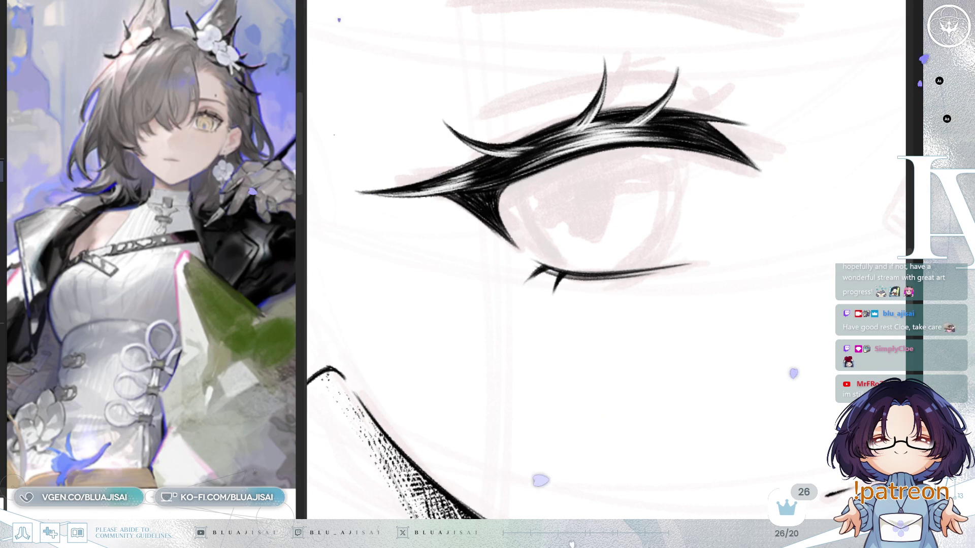
- Draw a thin crease line above the lashes, then undo the strokes that miss
{"action": "left_click_drag", "start_coordinate": [709, 213], "coordinate": [689, 225]}
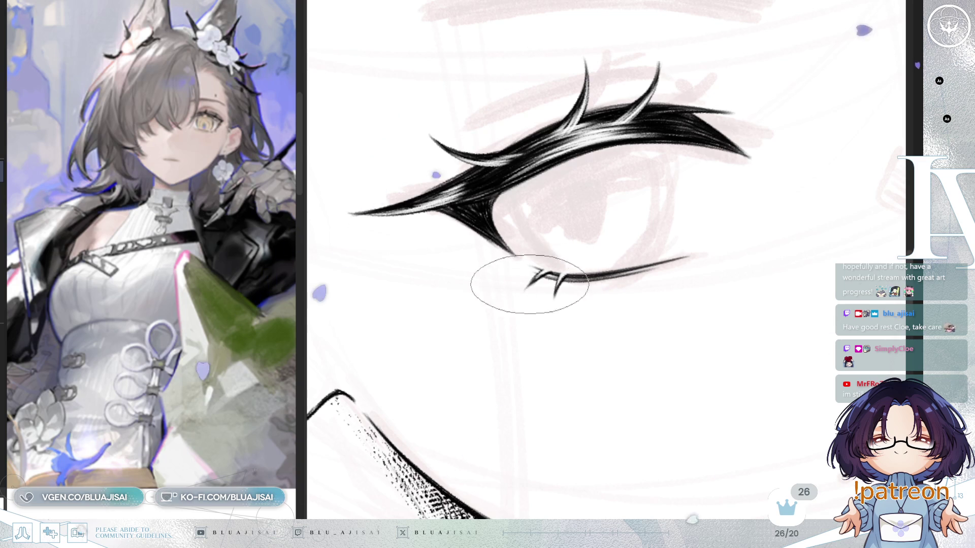
{"action": "scroll", "coordinate": [685, 203], "scroll_direction": "down", "scroll_amount": 2}
{"action": "left_click_drag", "start_coordinate": [736, 226], "coordinate": [558, 342]}
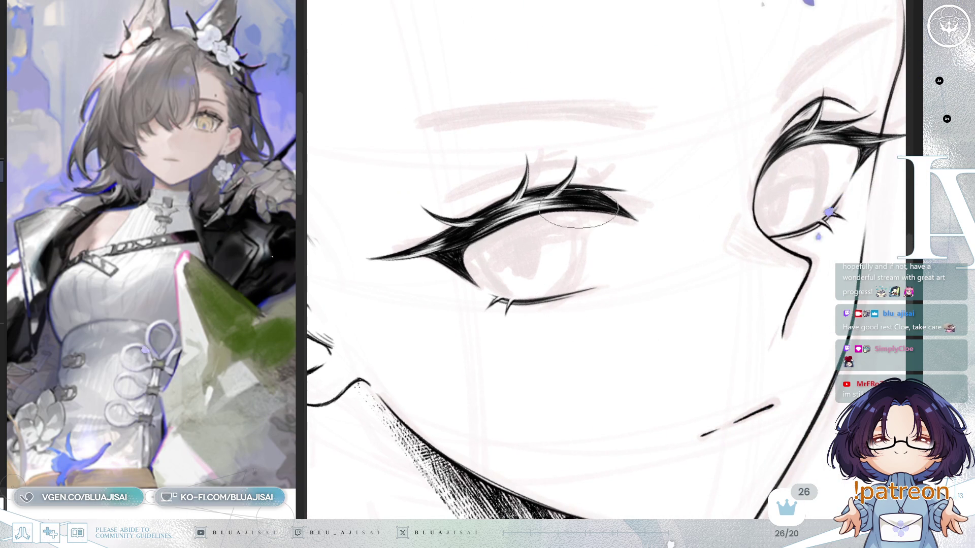
{"action": "scroll", "coordinate": [572, 172], "scroll_direction": "up", "scroll_amount": 2}
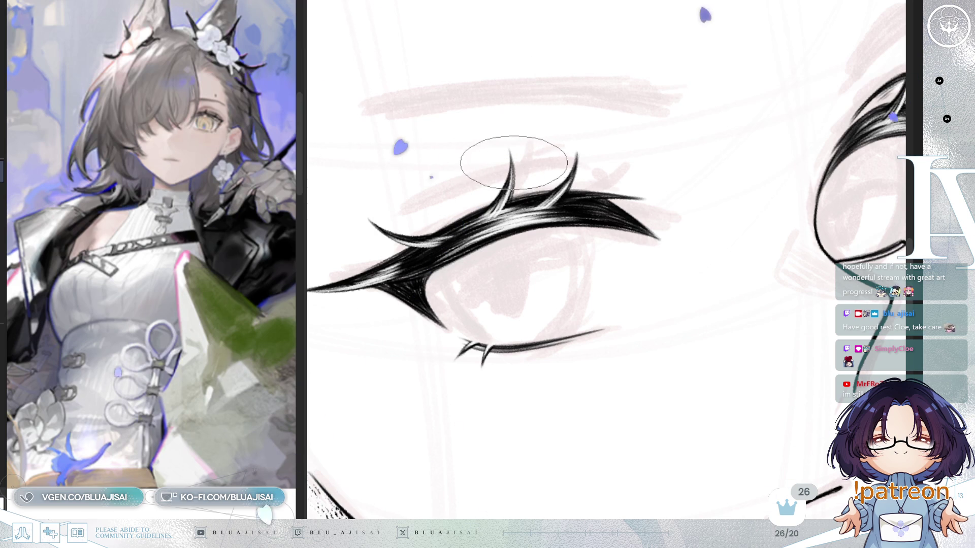
{"action": "mouse_move", "coordinate": [510, 198]}
{"action": "left_mouse_down"}
{"action": "mouse_move", "coordinate": [609, 384]}
{"action": "mouse_move", "coordinate": [588, 353]}
{"action": "left_mouse_up"}
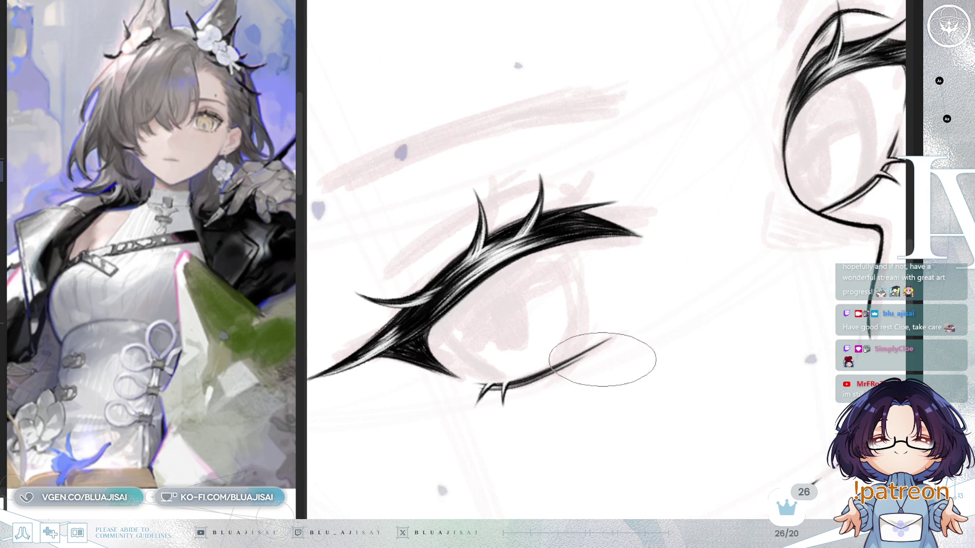
{"action": "scroll", "coordinate": [599, 359], "scroll_direction": "down", "scroll_amount": 2}
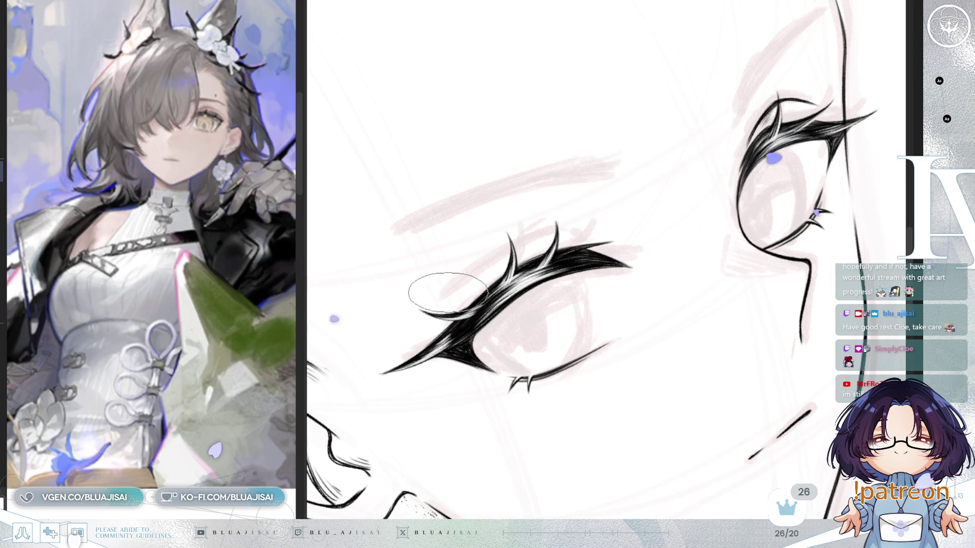
{"action": "left_click_drag", "start_coordinate": [445, 297], "coordinate": [506, 254]}
{"action": "key", "text": "ctrl+z"}
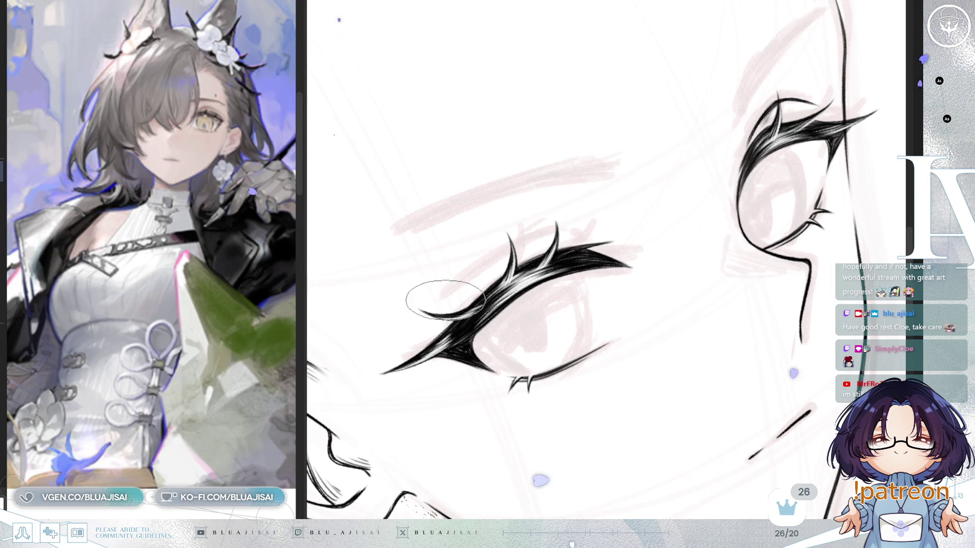
{"action": "key", "text": "ctrl+z"}
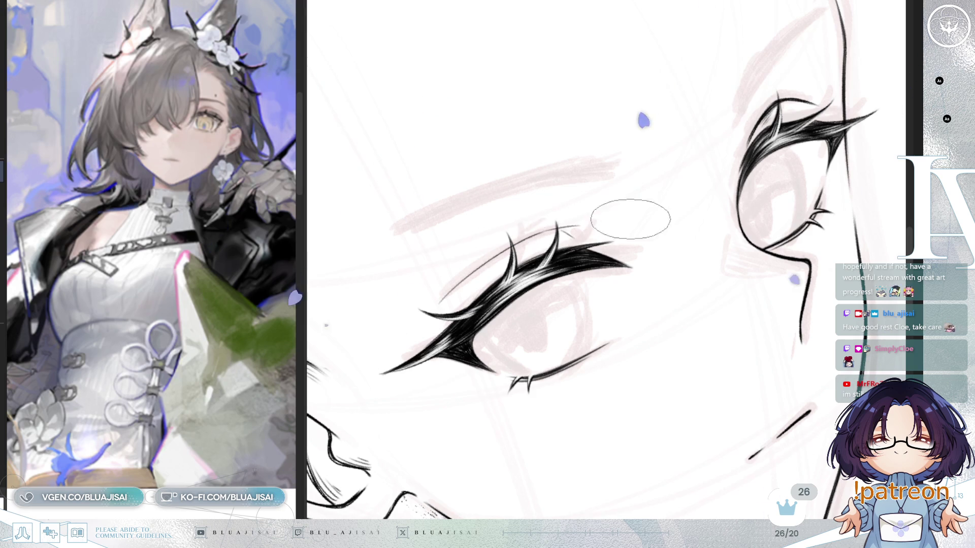
- Mirror and rotate the view around the eye for the lash spikes, then turn it back upright
{"action": "key", "text": "h"}
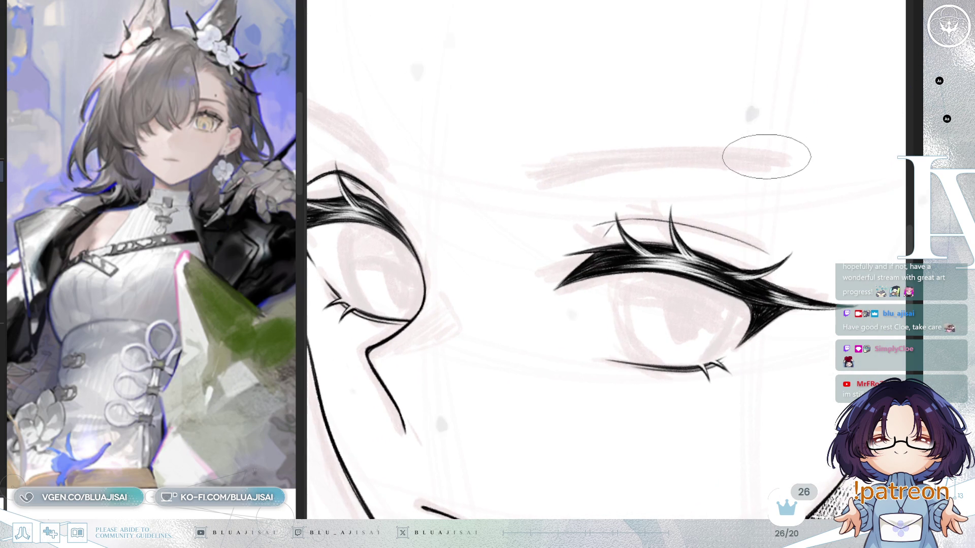
{"action": "scroll", "coordinate": [767, 156], "scroll_direction": "up", "scroll_amount": 3}
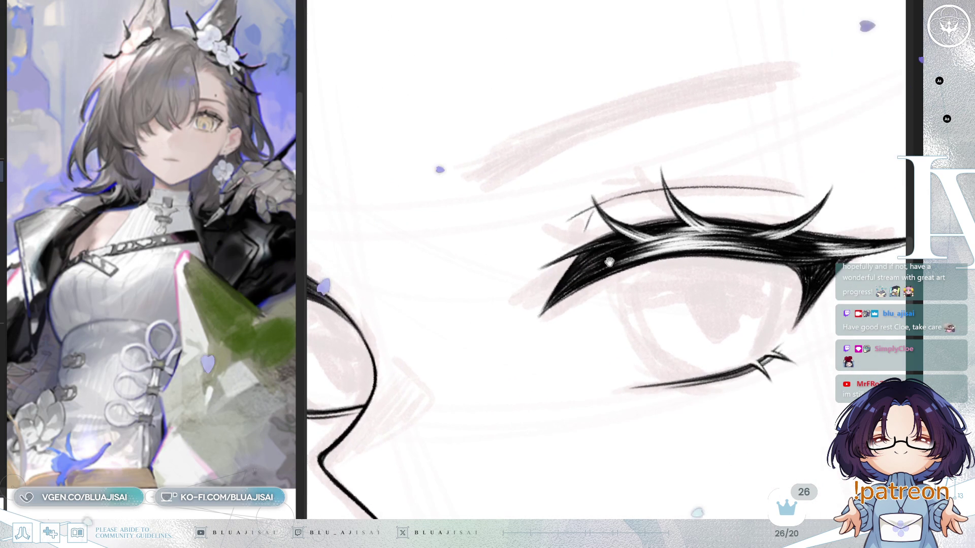
{"action": "scroll", "coordinate": [609, 259], "scroll_direction": "down", "scroll_amount": 1}
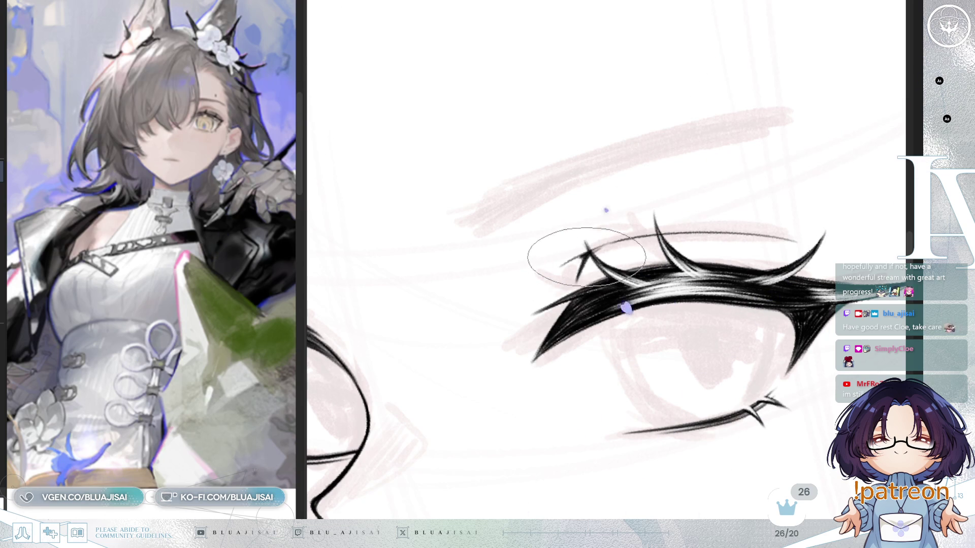
{"action": "left_click_drag", "start_coordinate": [595, 250], "coordinate": [571, 267]}
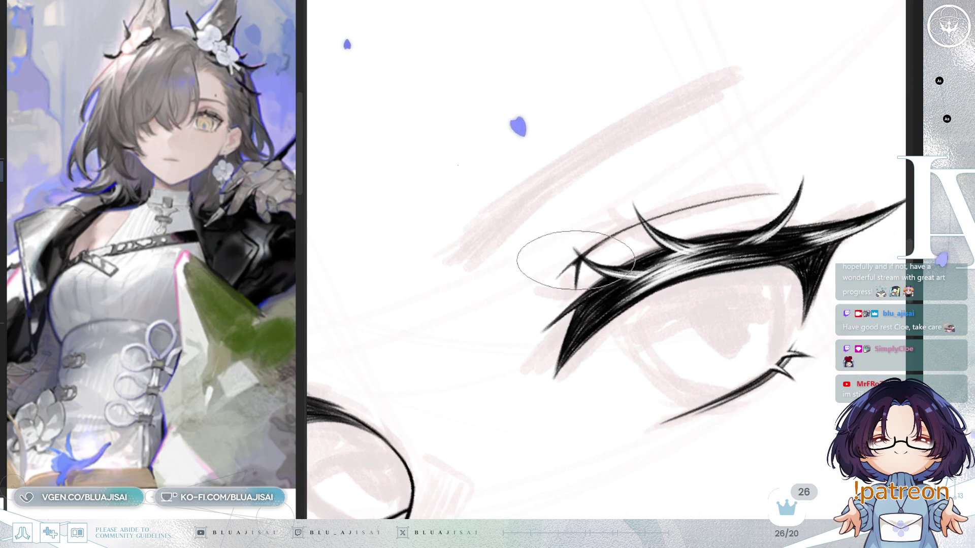
{"action": "mouse_move", "coordinate": [704, 206]}
{"action": "left_mouse_down"}
{"action": "mouse_move", "coordinate": [673, 214]}
{"action": "mouse_move", "coordinate": [712, 205]}
{"action": "left_mouse_up"}
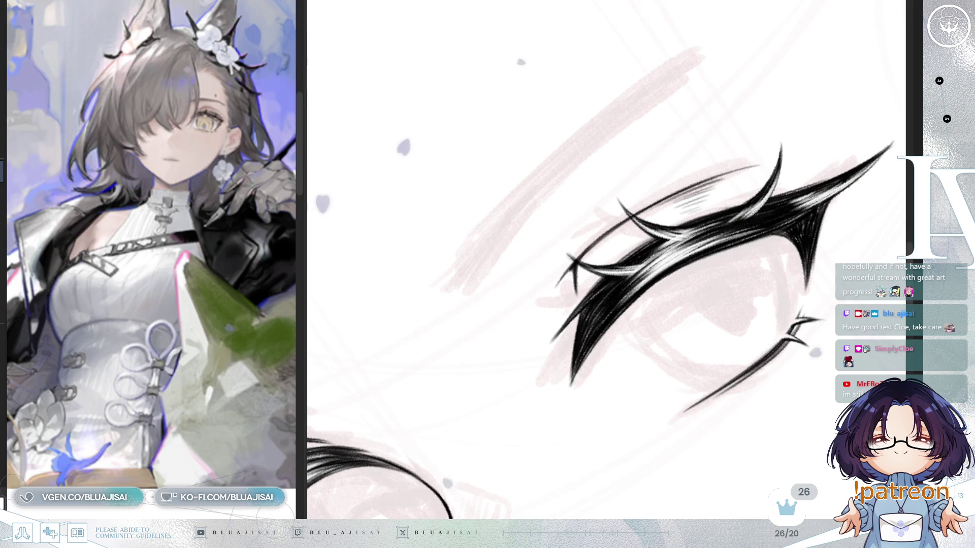
{"action": "left_click_drag", "start_coordinate": [766, 207], "coordinate": [686, 206]}
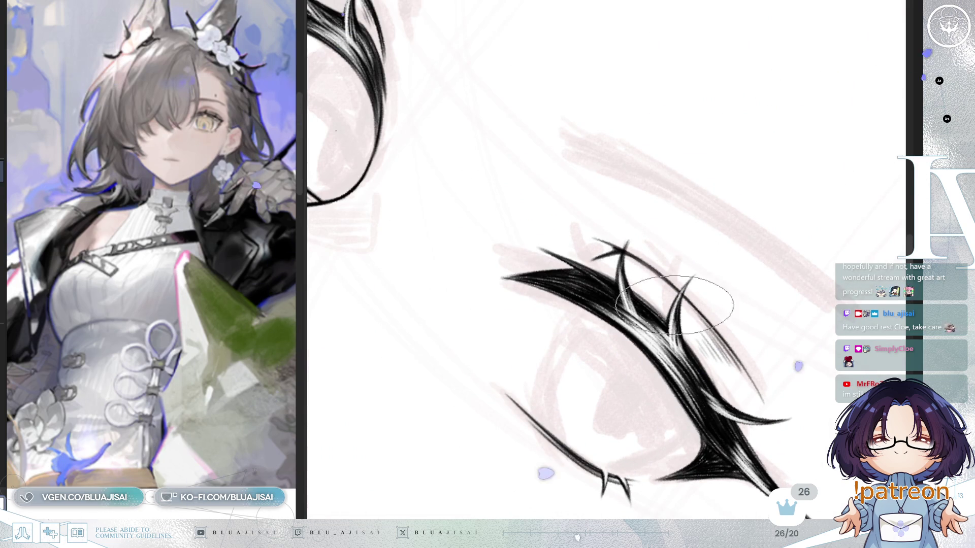
{"action": "scroll", "coordinate": [751, 287], "scroll_direction": "down", "scroll_amount": 3}
{"action": "scroll", "coordinate": [768, 239], "scroll_direction": "down", "scroll_amount": 2}
{"action": "left_click_drag", "start_coordinate": [769, 239], "coordinate": [566, 396]}
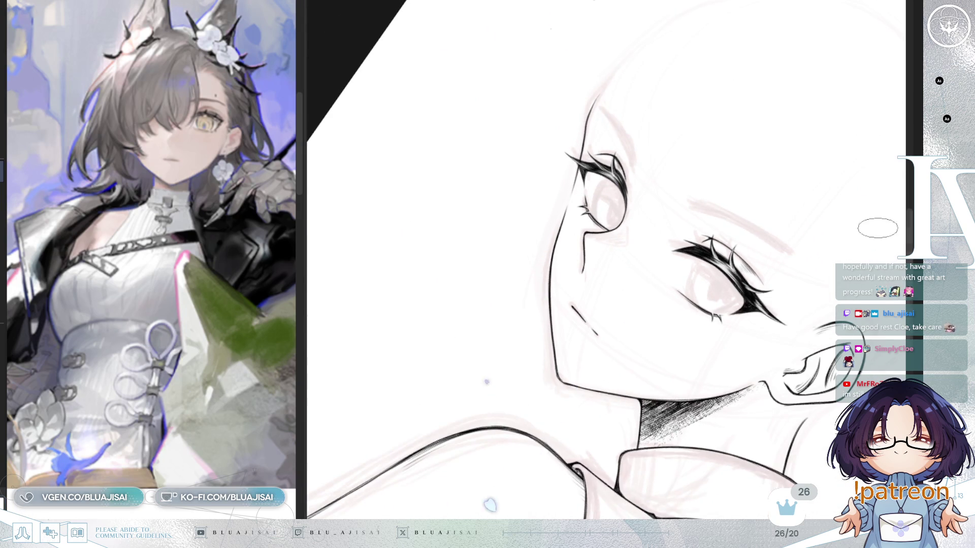
- Hatch the eyebrow above the right eye, undoing and redrawing its long thin stroke
{"action": "left_click_drag", "start_coordinate": [496, 497], "coordinate": [472, 204]}
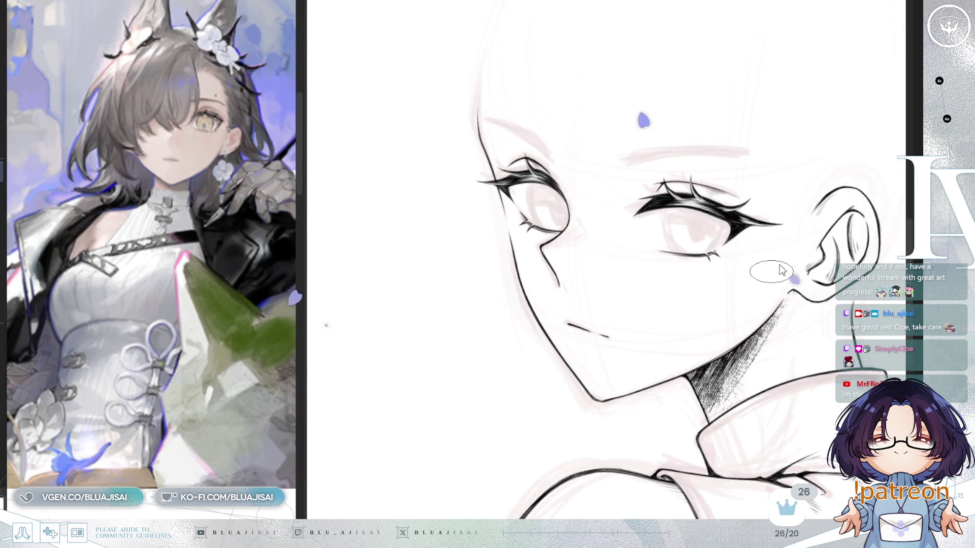
{"action": "left_click_drag", "start_coordinate": [800, 264], "coordinate": [762, 290]}
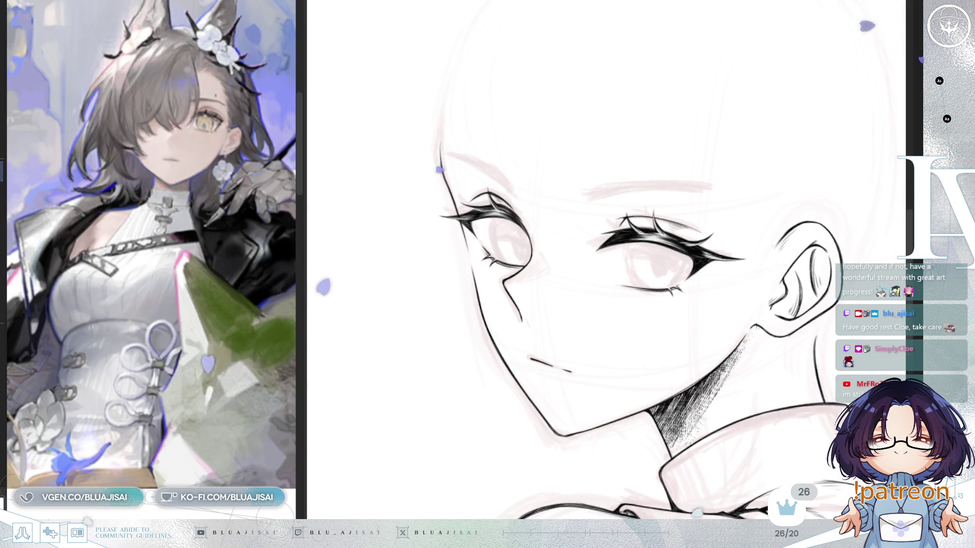
{"action": "scroll", "coordinate": [595, 98], "scroll_direction": "up", "scroll_amount": 2}
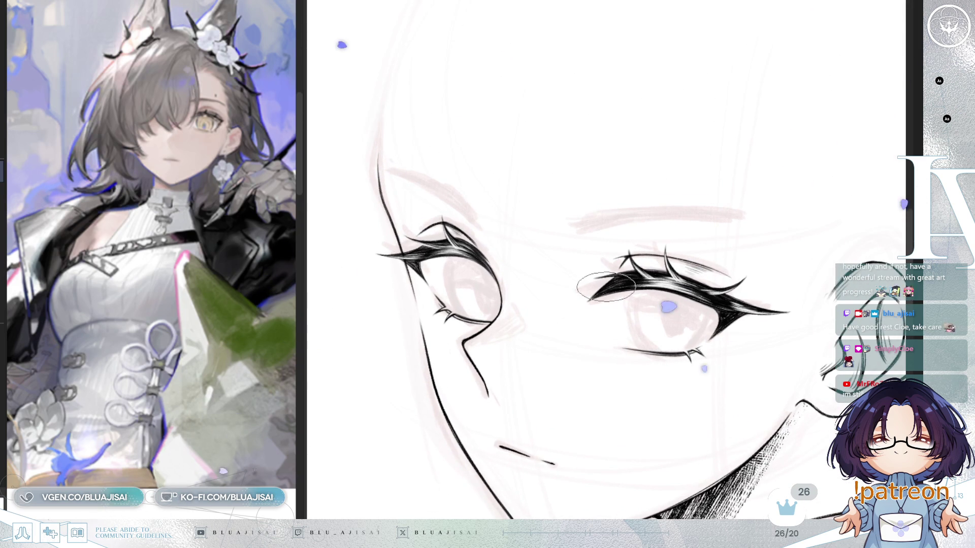
{"action": "scroll", "coordinate": [606, 288], "scroll_direction": "up", "scroll_amount": 1}
{"action": "key", "text": "h"}
{"action": "scroll", "coordinate": [674, 272], "scroll_direction": "up", "scroll_amount": 2}
{"action": "scroll", "coordinate": [671, 296], "scroll_direction": "up", "scroll_amount": 1}
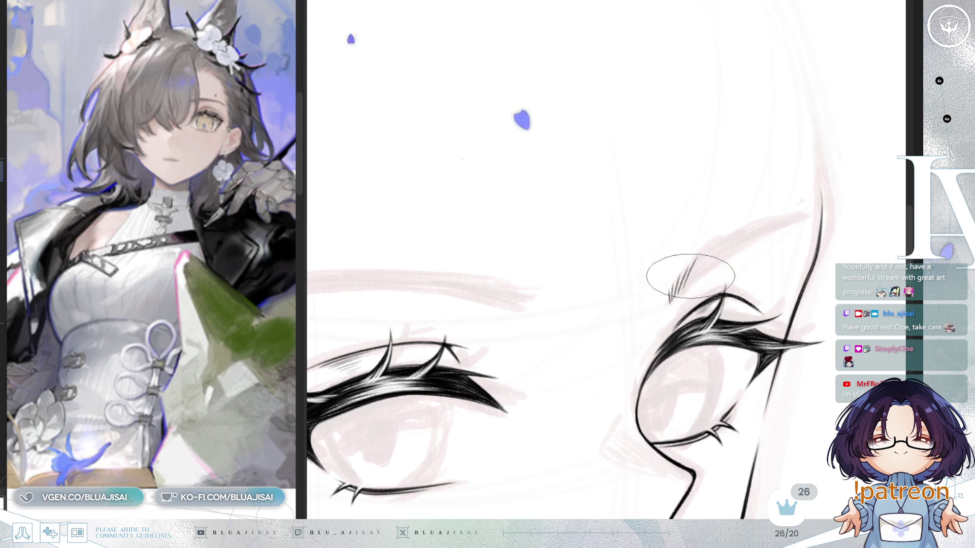
{"action": "left_click_drag", "start_coordinate": [674, 293], "coordinate": [732, 238]}
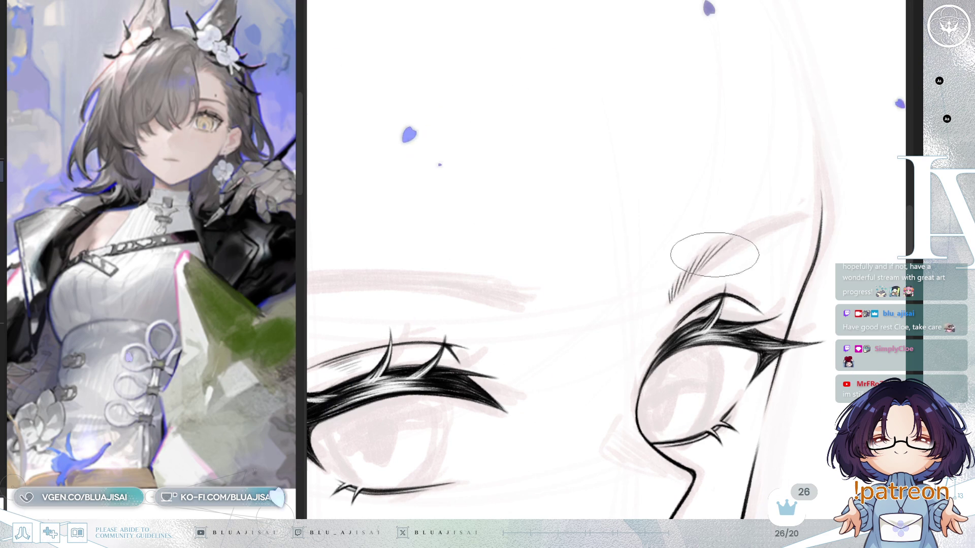
{"action": "left_click_drag", "start_coordinate": [678, 290], "coordinate": [783, 223]}
{"action": "key", "text": "ctrl+z"}
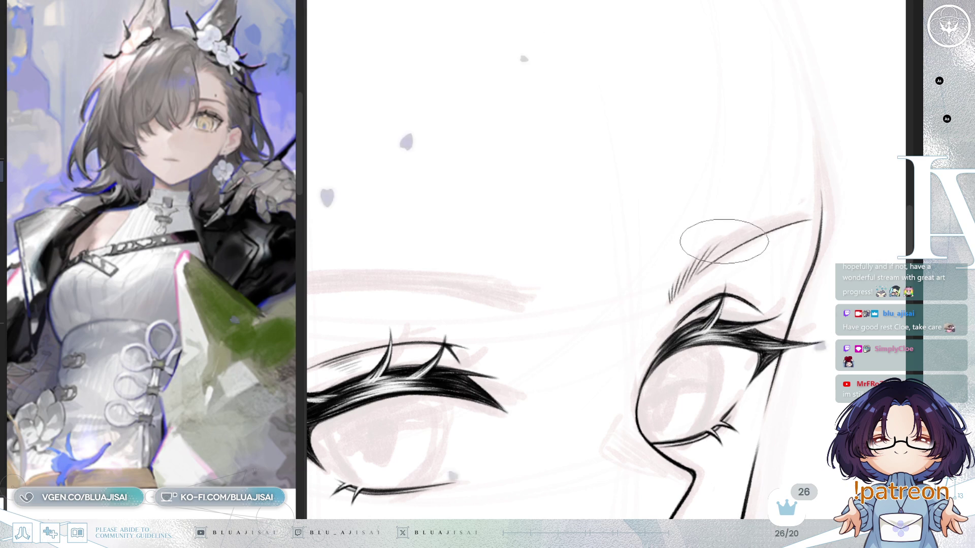
{"action": "left_click_drag", "start_coordinate": [697, 260], "coordinate": [815, 219]}
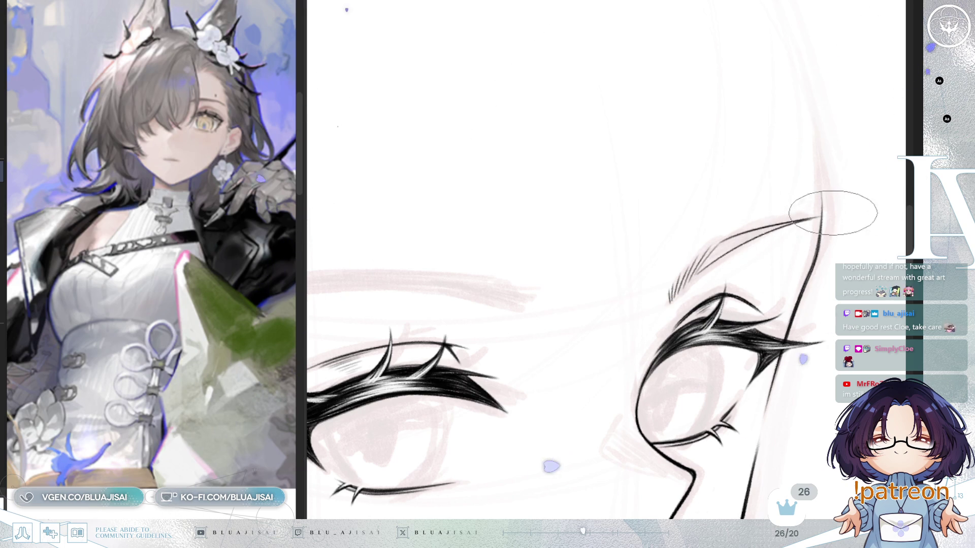
{"action": "scroll", "coordinate": [704, 267], "scroll_direction": "up", "scroll_amount": 2}
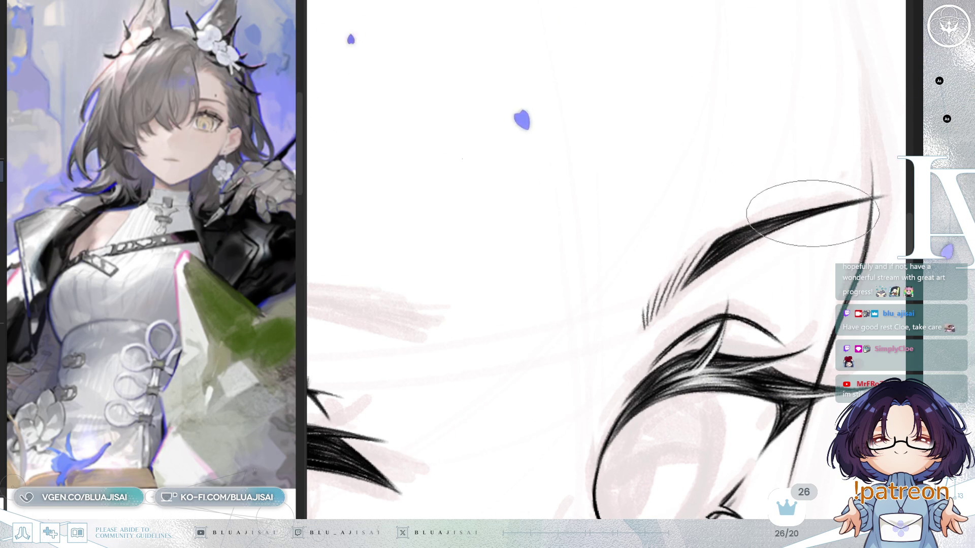
- Feather the eyebrow's inner end with short hatch strokes and darken the hatching along its length
{"action": "key", "text": "End"}
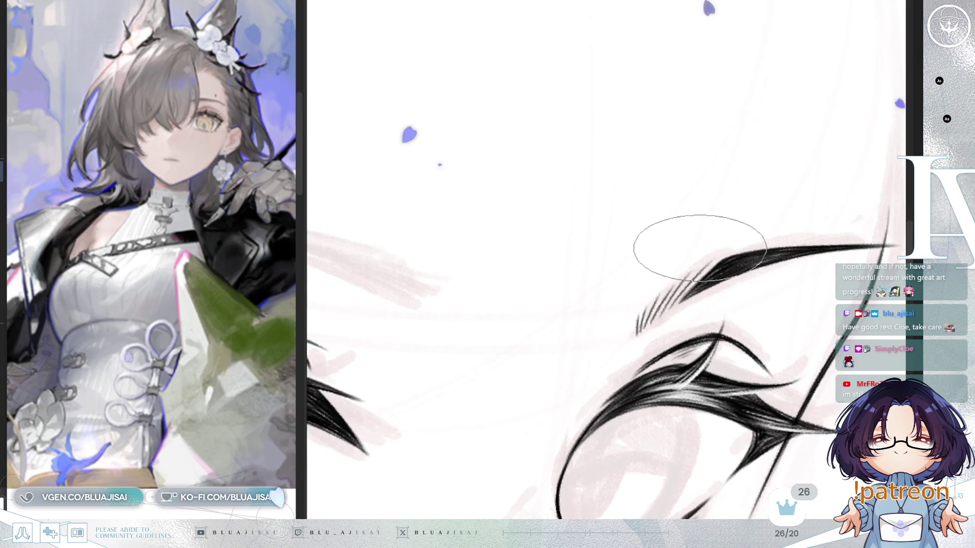
{"action": "key", "text": "End"}
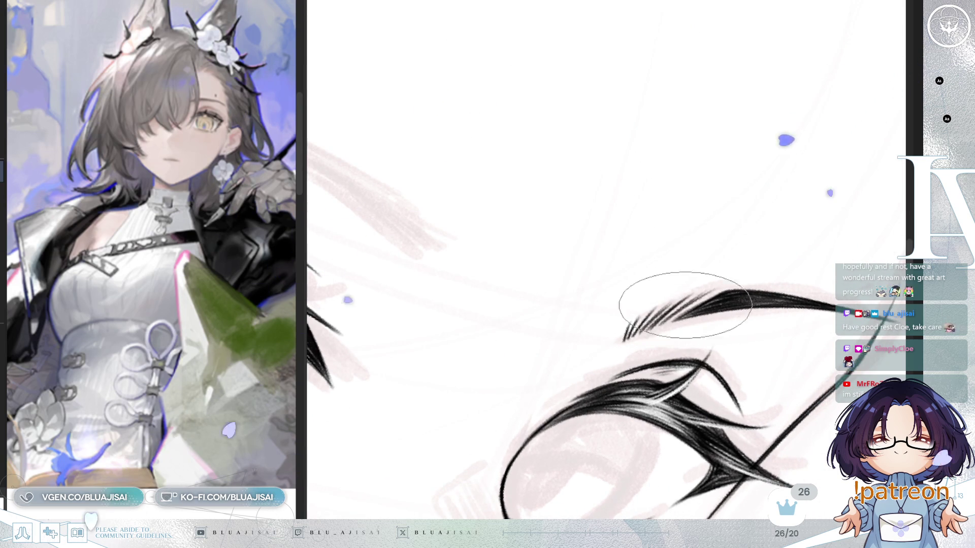
{"action": "scroll", "coordinate": [697, 293], "scroll_direction": "down", "scroll_amount": 2}
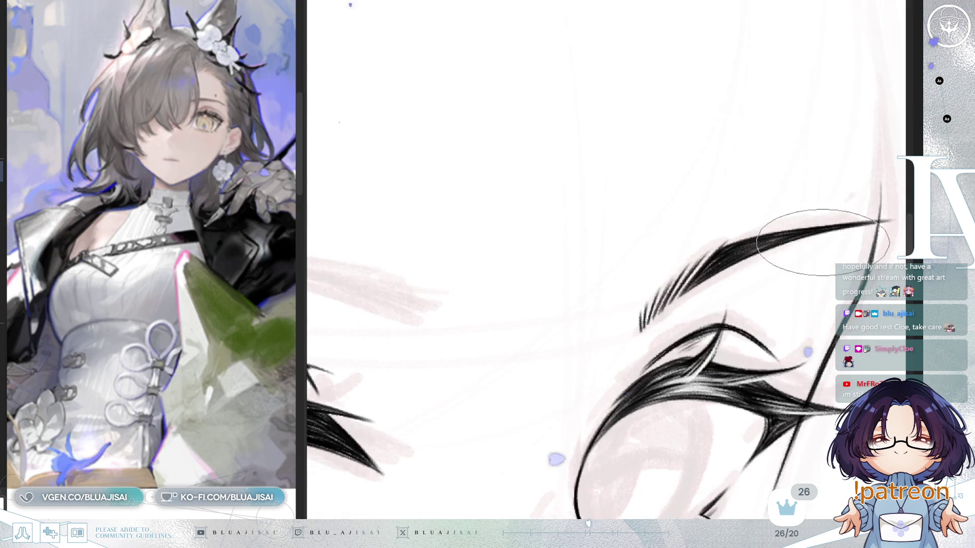
{"action": "scroll", "coordinate": [838, 229], "scroll_direction": "down", "scroll_amount": 3}
{"action": "scroll", "coordinate": [848, 229], "scroll_direction": "down", "scroll_amount": 2}
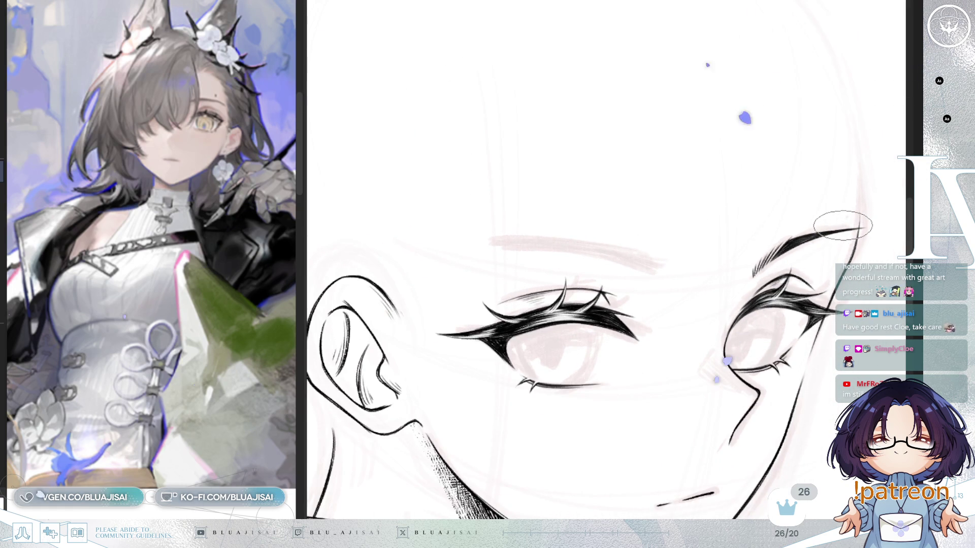
{"action": "scroll", "coordinate": [843, 226], "scroll_direction": "up", "scroll_amount": 1}
{"action": "scroll", "coordinate": [632, 273], "scroll_direction": "up", "scroll_amount": 2}
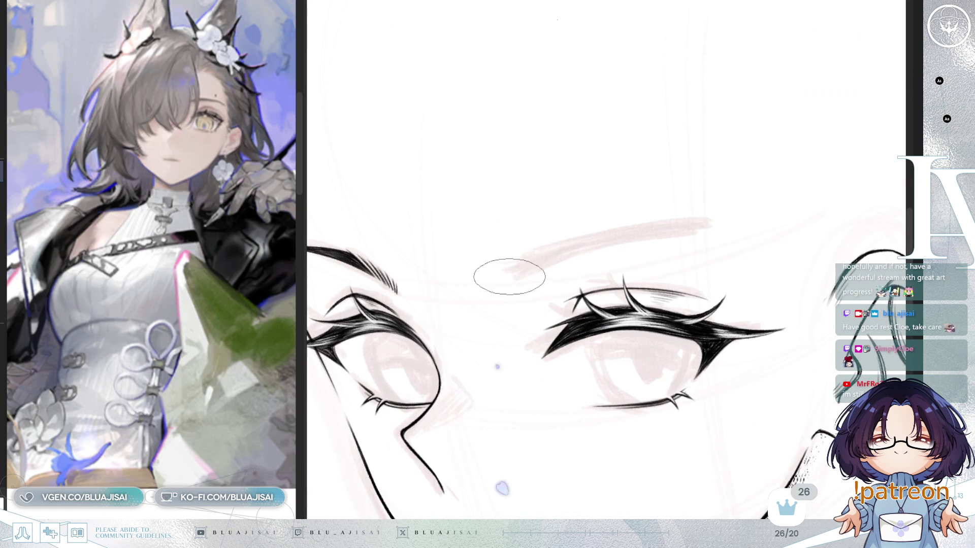
{"action": "mouse_move", "coordinate": [510, 281]}
{"action": "left_mouse_down"}
{"action": "mouse_move", "coordinate": [519, 262]}
{"action": "mouse_move", "coordinate": [540, 253]}
{"action": "left_mouse_up"}
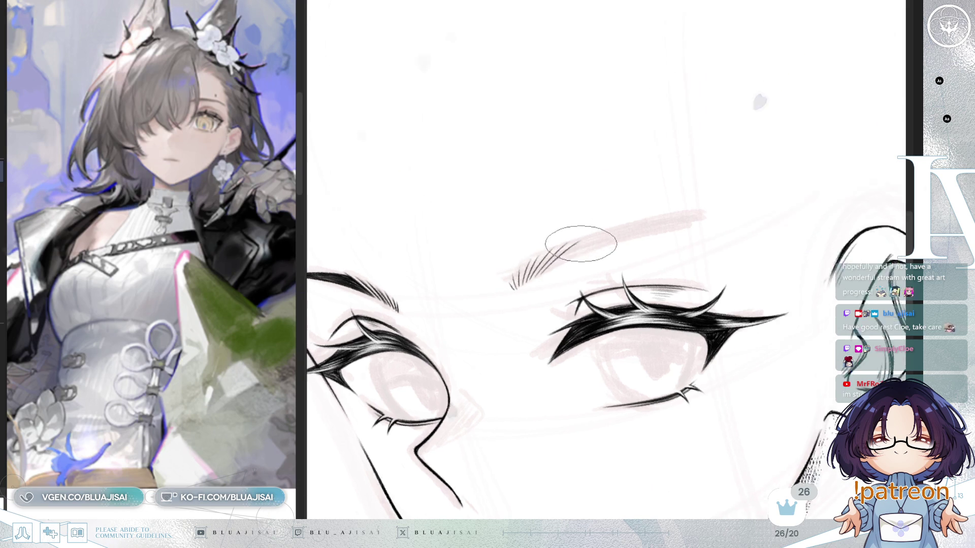
{"action": "key", "text": "Delete"}
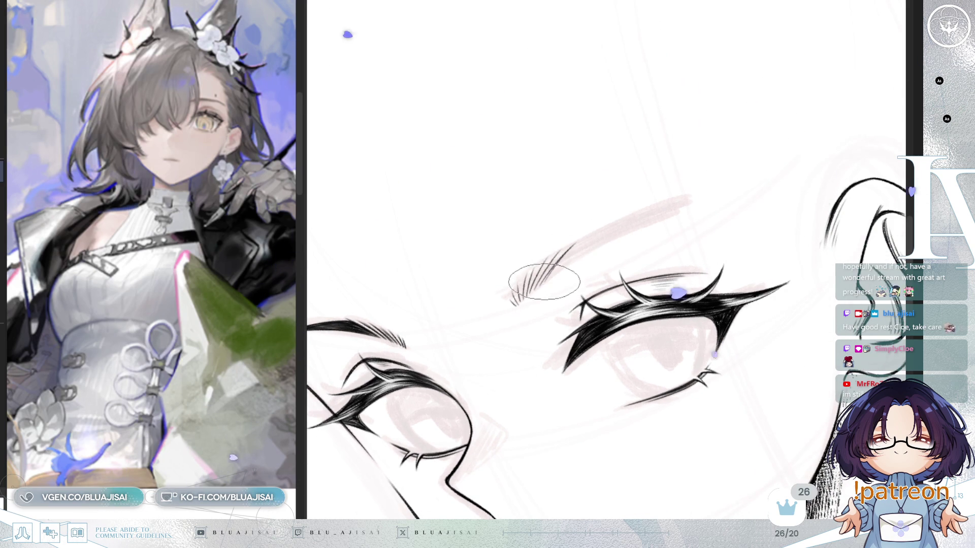
{"action": "left_click_drag", "start_coordinate": [547, 280], "coordinate": [586, 257]}
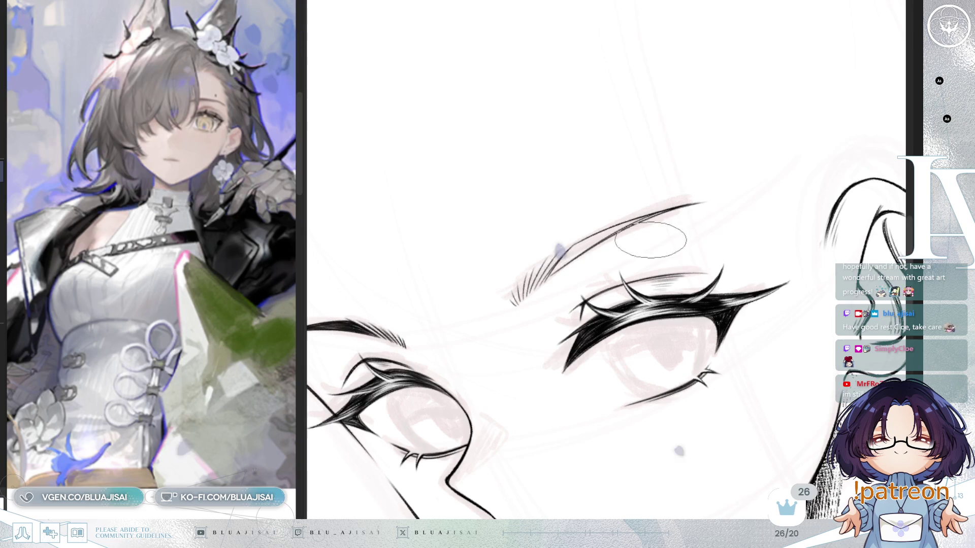
{"action": "scroll", "coordinate": [656, 230], "scroll_direction": "up", "scroll_amount": 1}
{"action": "scroll", "coordinate": [657, 230], "scroll_direction": "up", "scroll_amount": 1}
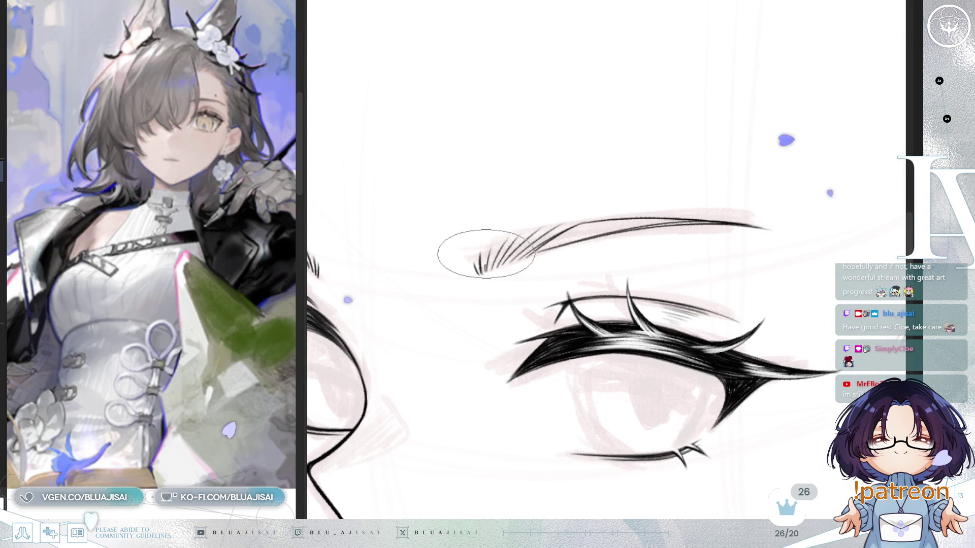
{"action": "left_click_drag", "start_coordinate": [488, 267], "coordinate": [518, 249]}
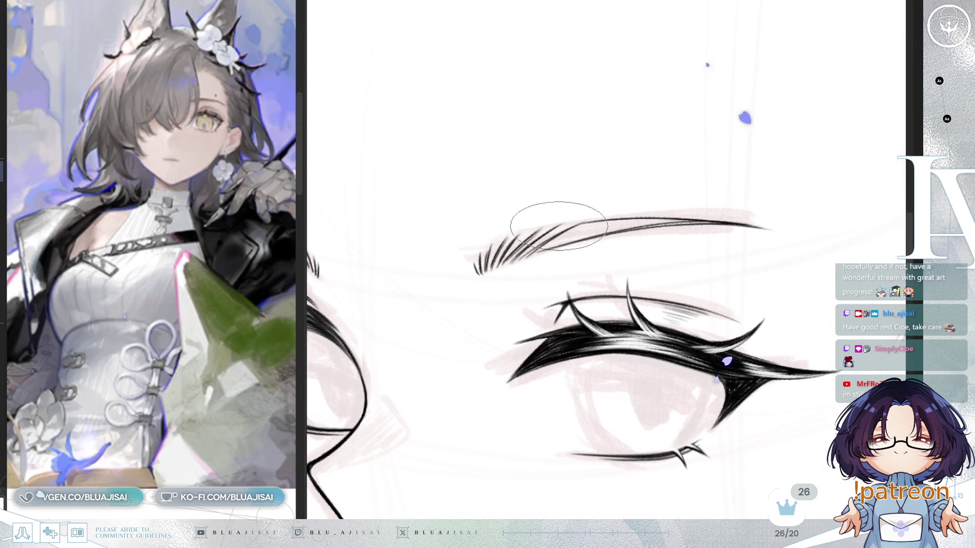
{"action": "key", "text": "Delete"}
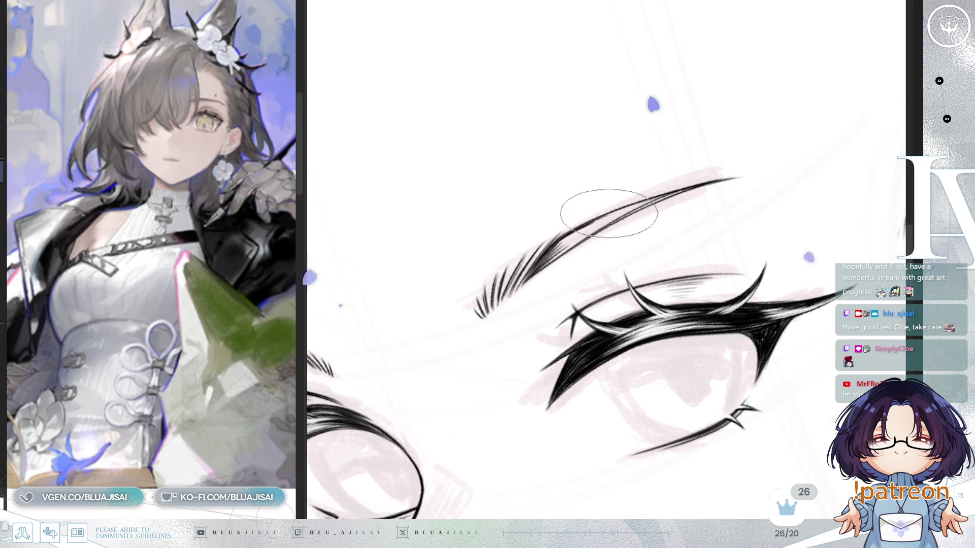
{"action": "left_click_drag", "start_coordinate": [619, 208], "coordinate": [559, 245]}
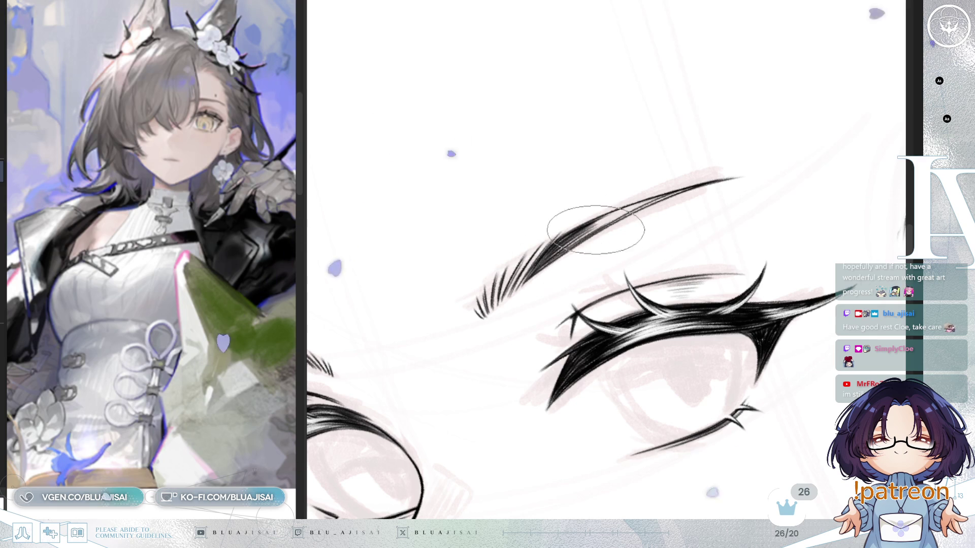
{"action": "left_click_drag", "start_coordinate": [587, 218], "coordinate": [571, 336]}
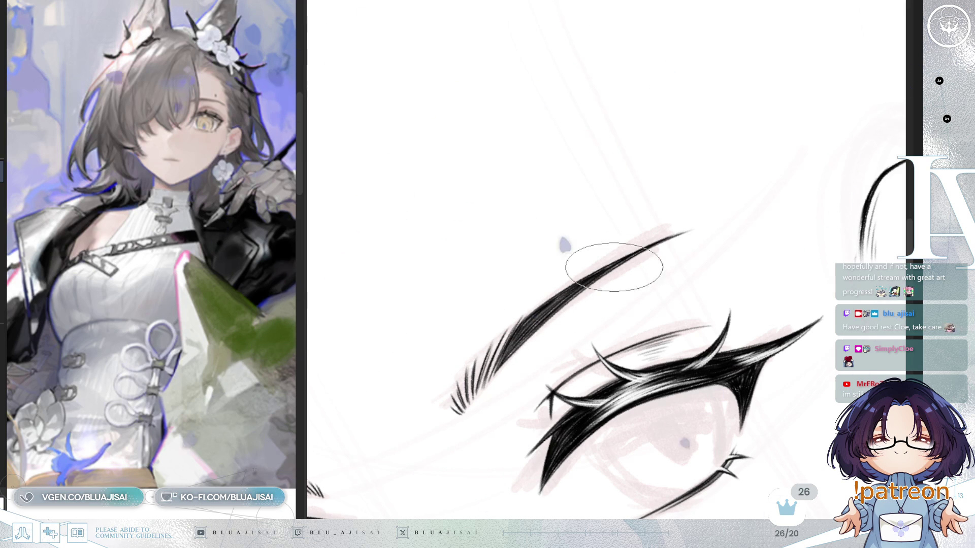
{"action": "key", "text": "Home"}
{"action": "scroll", "coordinate": [669, 230], "scroll_direction": "down", "scroll_amount": 2}
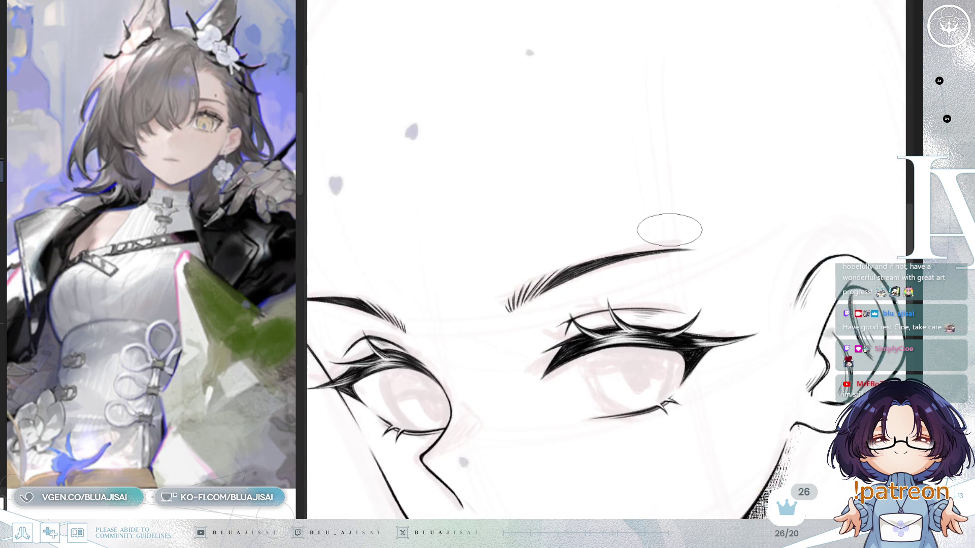
{"action": "scroll", "coordinate": [670, 230], "scroll_direction": "down", "scroll_amount": 2}
{"action": "left_click_drag", "start_coordinate": [669, 229], "coordinate": [710, 244]}
{"action": "scroll", "coordinate": [711, 244], "scroll_direction": "up", "scroll_amount": 1}
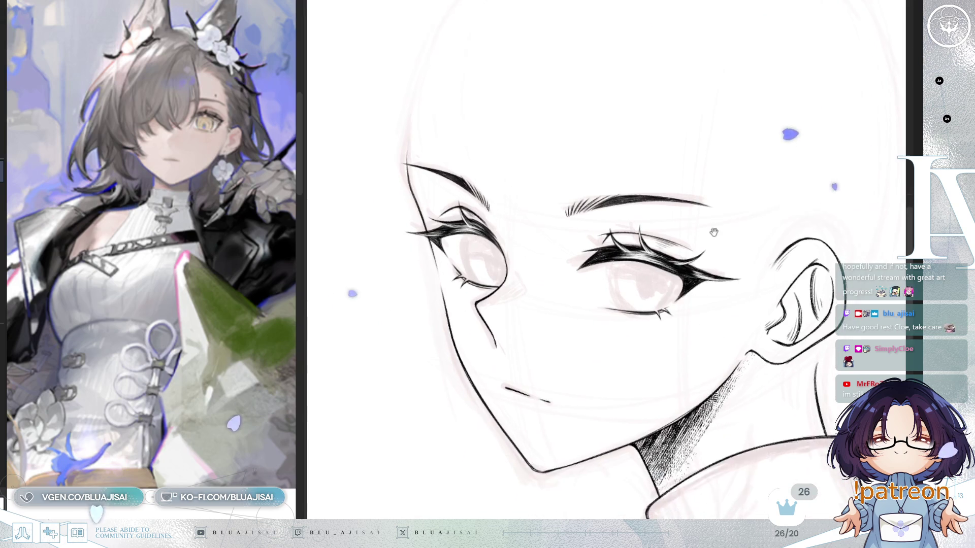
{"action": "key", "text": "h"}
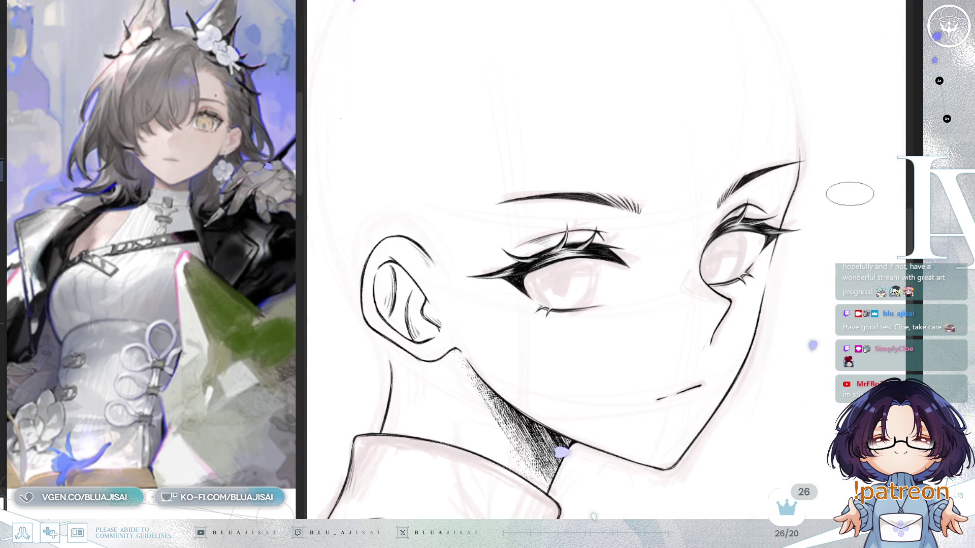
{"action": "key", "text": "h"}
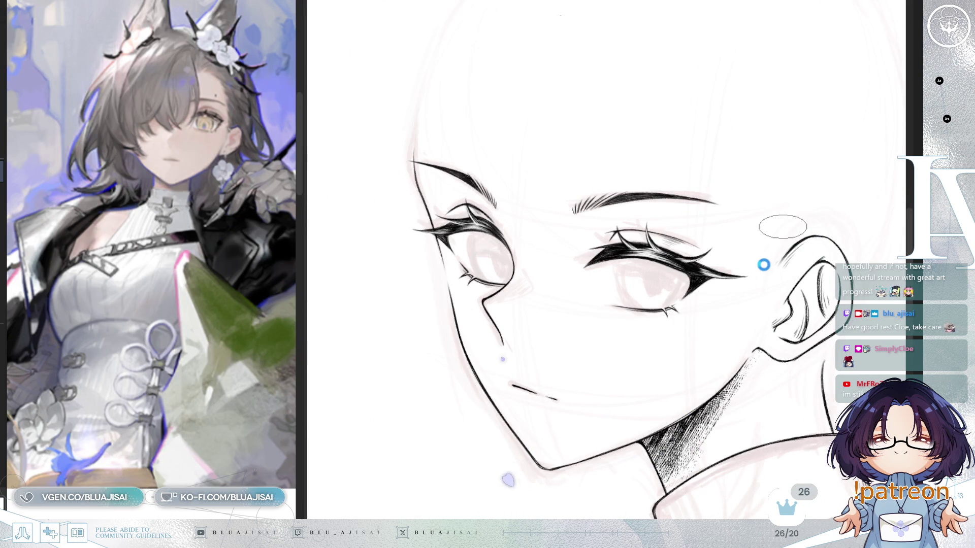
{"action": "scroll", "coordinate": [541, 13], "scroll_direction": "right", "scroll_amount": 1}
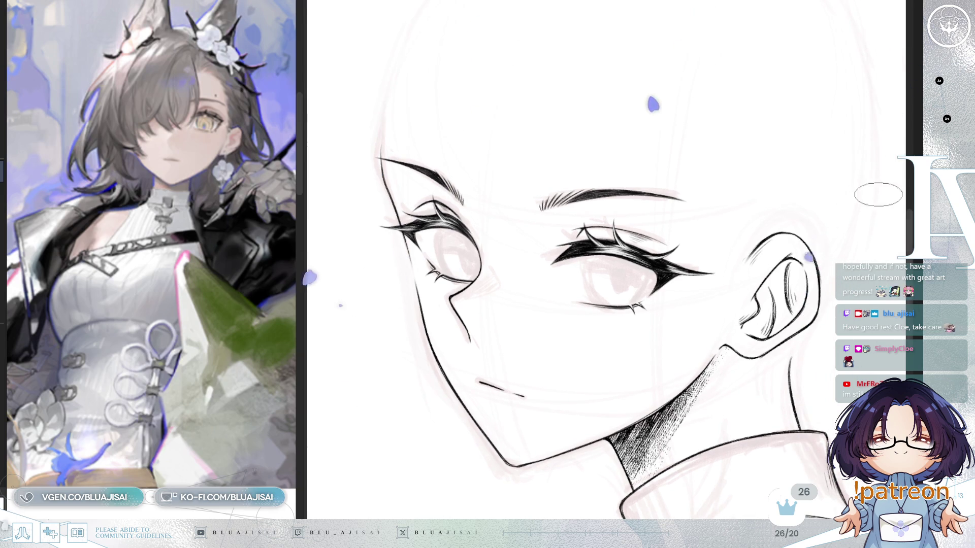
{"action": "scroll", "coordinate": [396, 237], "scroll_direction": "up", "scroll_amount": 1}
{"action": "scroll", "coordinate": [396, 237], "scroll_direction": "up", "scroll_amount": 1}
{"action": "scroll", "coordinate": [457, 237], "scroll_direction": "up", "scroll_amount": 1}
{"action": "scroll", "coordinate": [508, 237], "scroll_direction": "up", "scroll_amount": 1}
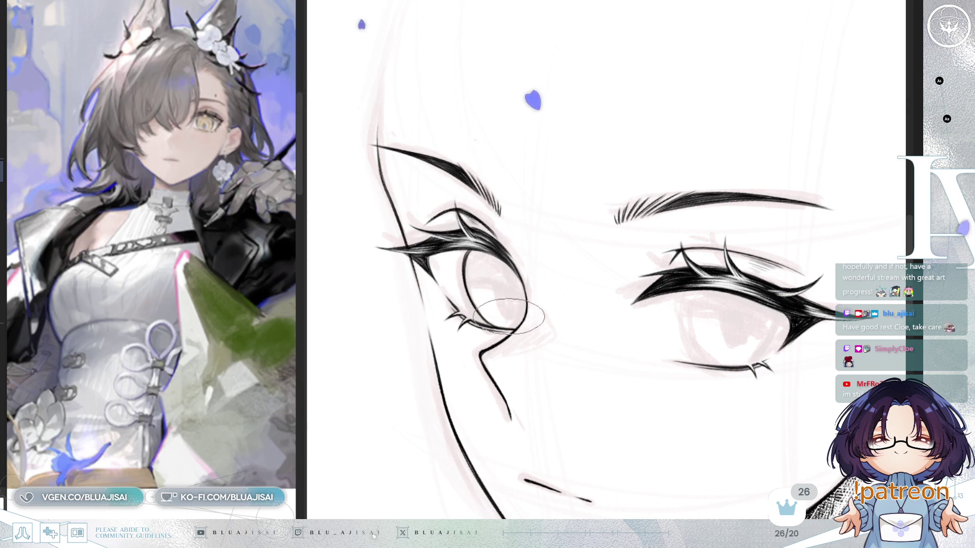
{"action": "key", "text": "h"}
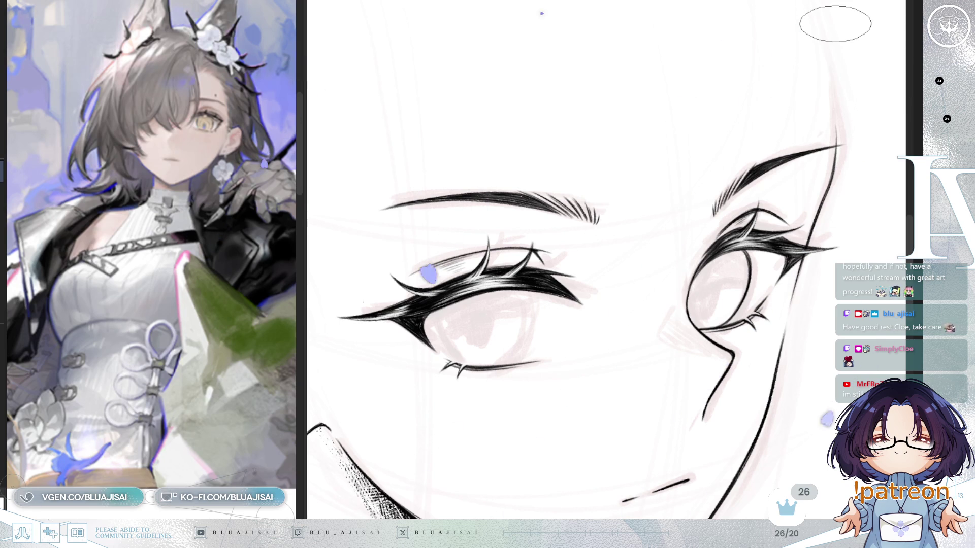
{"action": "scroll", "coordinate": [835, 23], "scroll_direction": "down", "scroll_amount": 3}
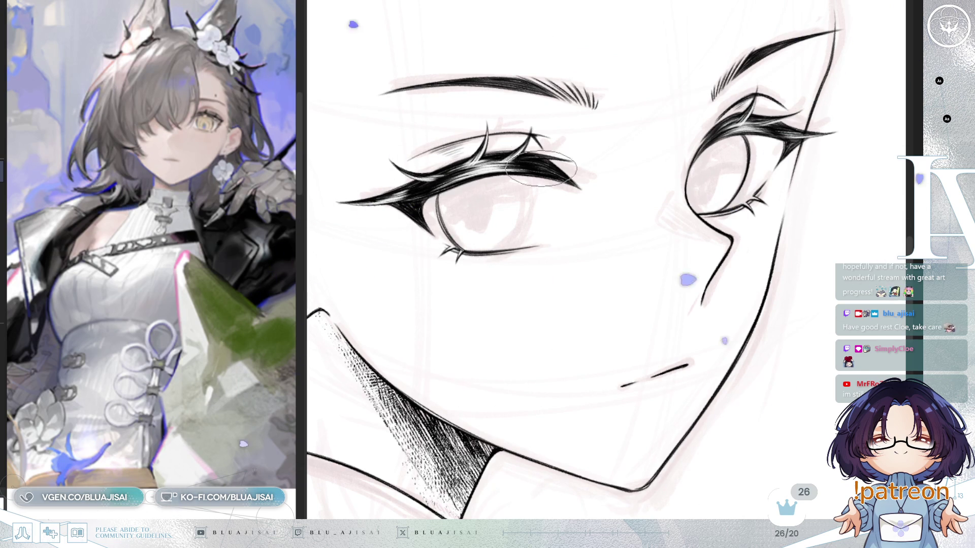
{"action": "key", "text": "m"}
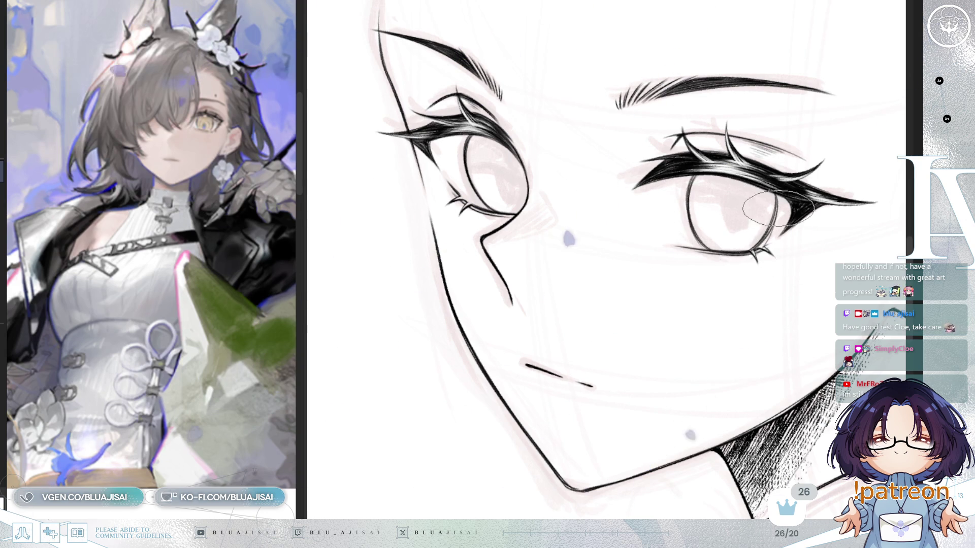
{"action": "scroll", "coordinate": [792, 194], "scroll_direction": "down", "scroll_amount": 1}
{"action": "scroll", "coordinate": [814, 178], "scroll_direction": "down", "scroll_amount": 1}
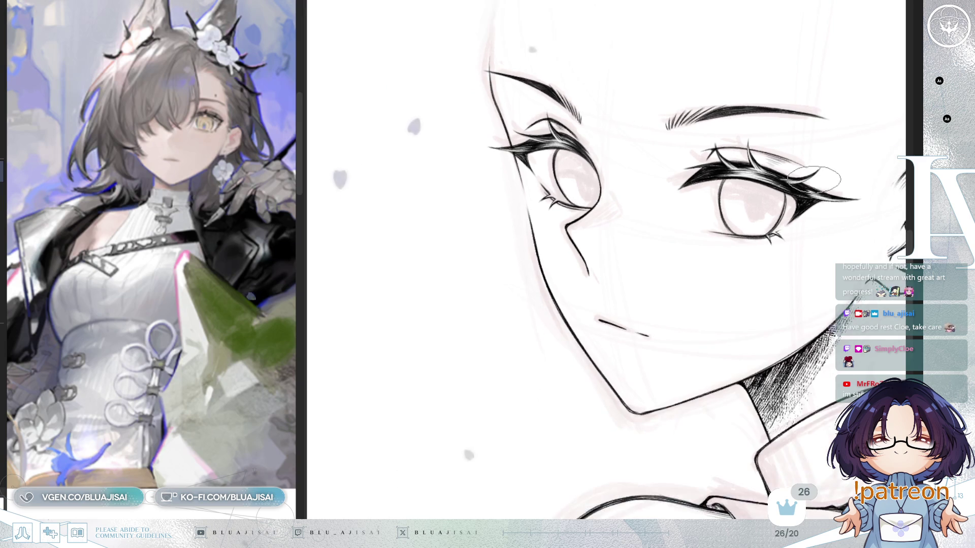
{"action": "scroll", "coordinate": [813, 176], "scroll_direction": "down", "scroll_amount": 1}
{"action": "left_click_drag", "start_coordinate": [811, 181], "coordinate": [801, 248]}
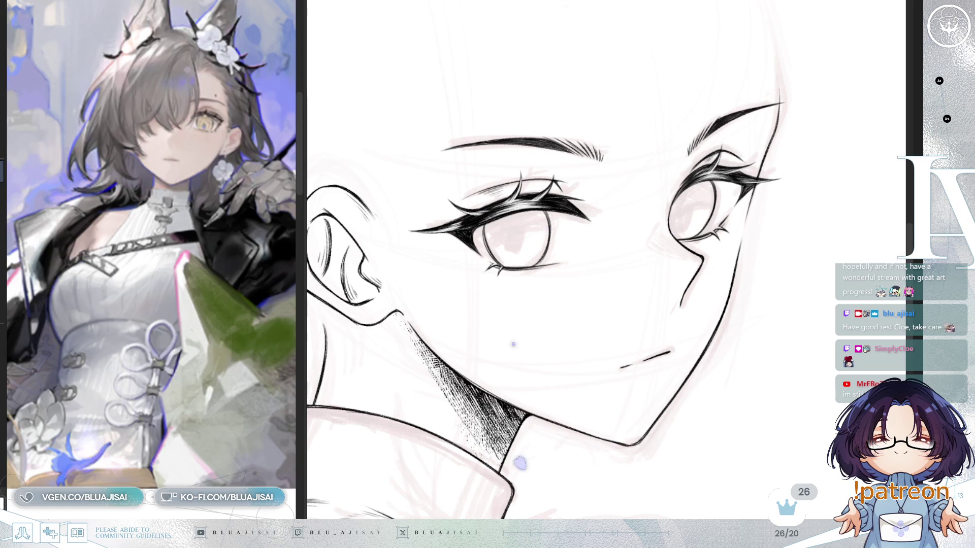
{"action": "scroll", "coordinate": [459, 231], "scroll_direction": "up", "scroll_amount": 2}
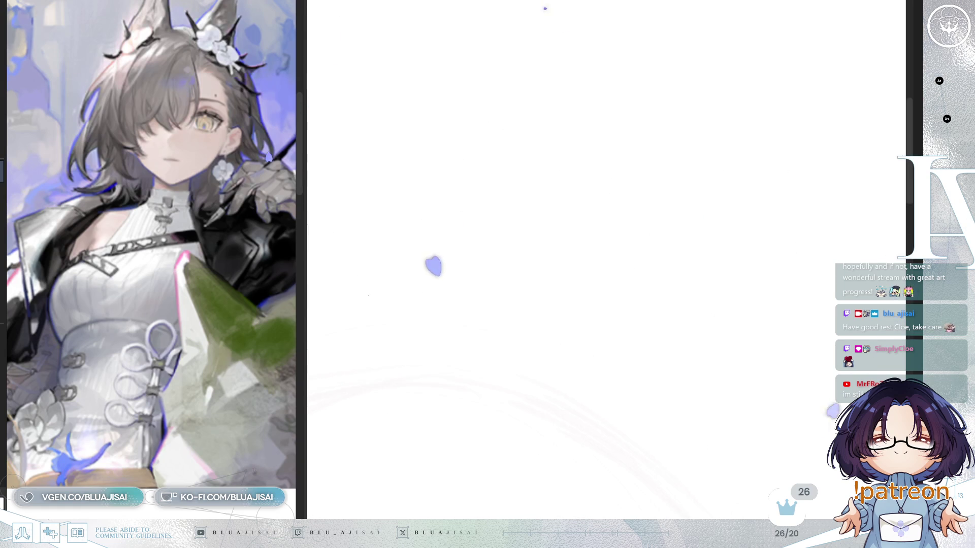
{"action": "scroll", "coordinate": [610, 322], "scroll_direction": "up", "scroll_amount": 2}
{"action": "scroll", "coordinate": [611, 322], "scroll_direction": "up", "scroll_amount": 1}
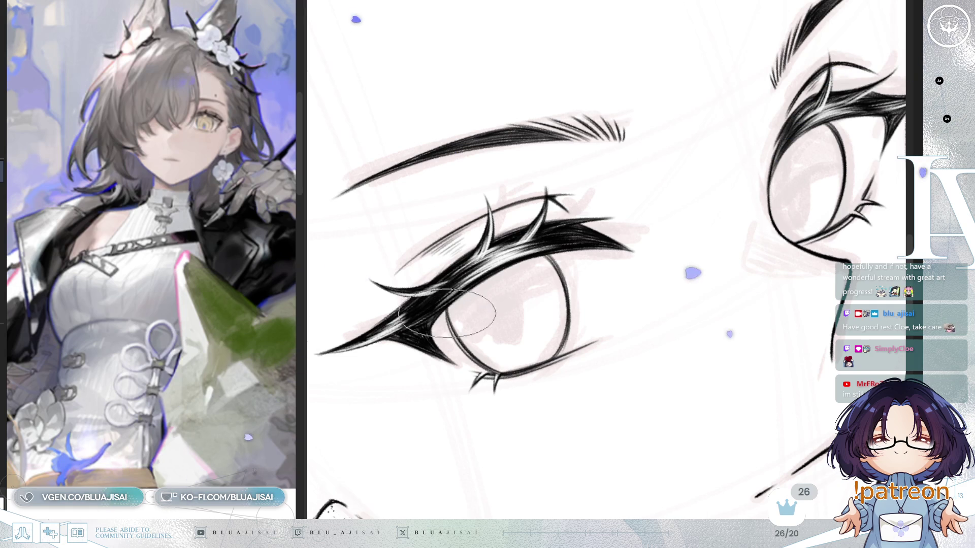
- Frame both eyes, mirror the view and tilt it to inspect the upper lashes
{"action": "left_click_drag", "start_coordinate": [808, 209], "coordinate": [670, 342]}
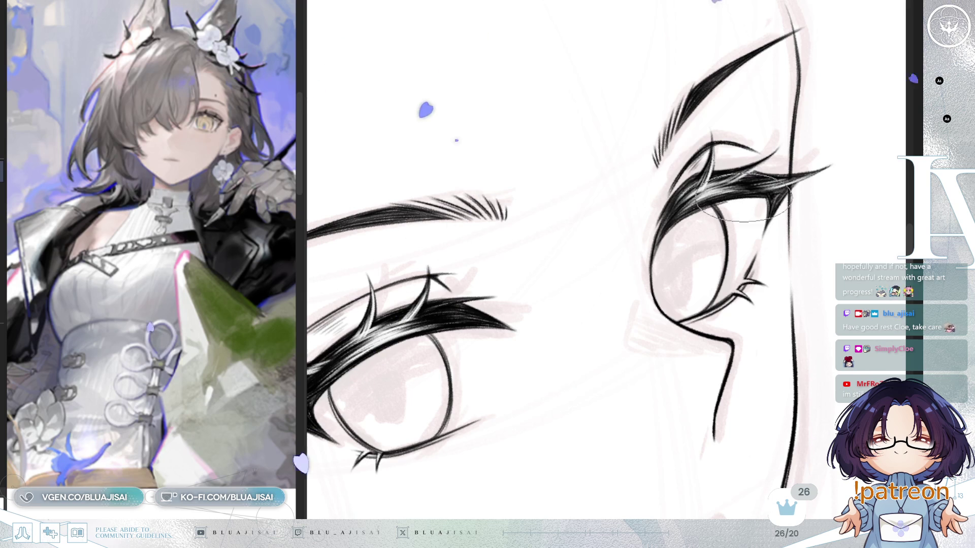
{"action": "scroll", "coordinate": [762, 205], "scroll_direction": "down", "scroll_amount": 3}
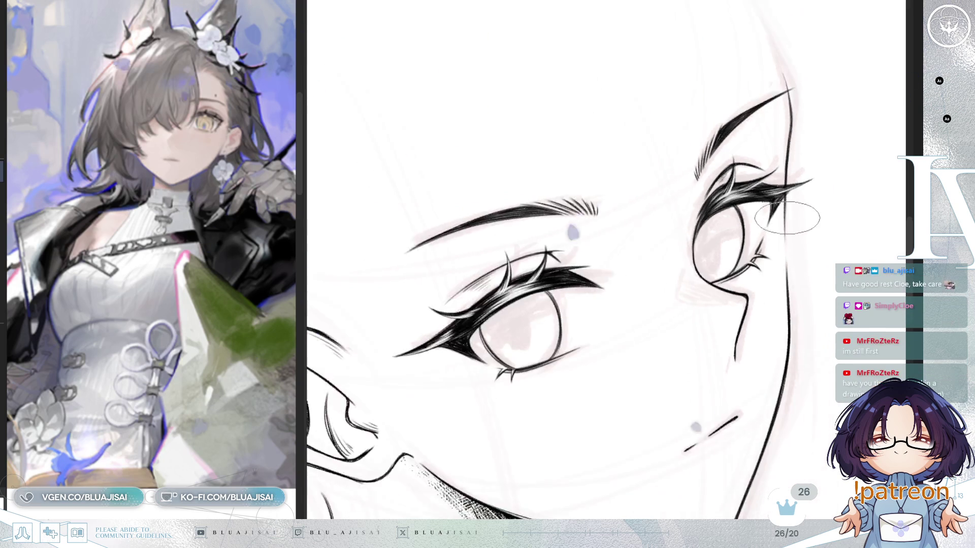
{"action": "scroll", "coordinate": [777, 267], "scroll_direction": "down", "scroll_amount": 2}
{"action": "left_click_drag", "start_coordinate": [795, 320], "coordinate": [758, 335]}
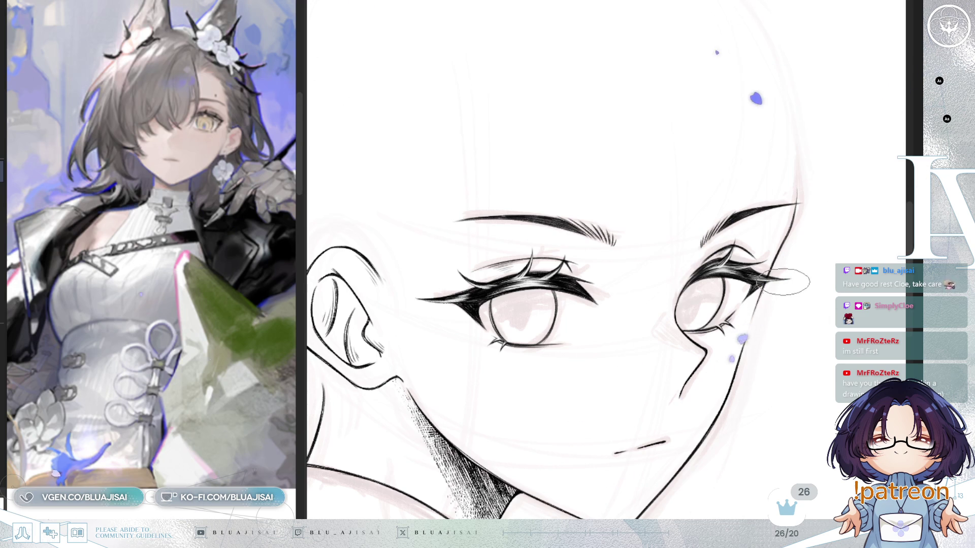
{"action": "mouse_move", "coordinate": [784, 350]}
{"action": "left_mouse_down"}
{"action": "mouse_move", "coordinate": [784, 321]}
{"action": "mouse_move", "coordinate": [772, 329]}
{"action": "left_mouse_up"}
{"action": "key", "text": "h"}
{"action": "key", "text": "h"}
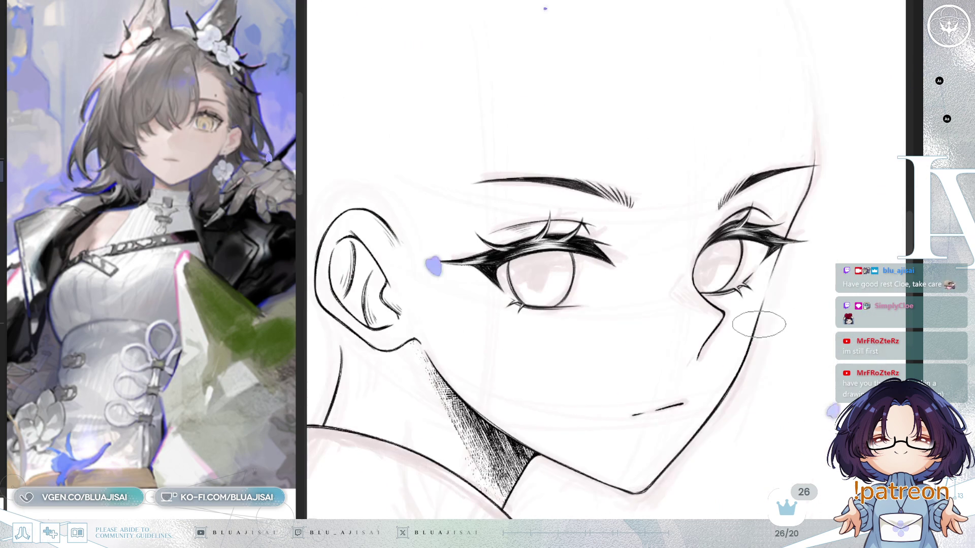
{"action": "key", "text": "Delete"}
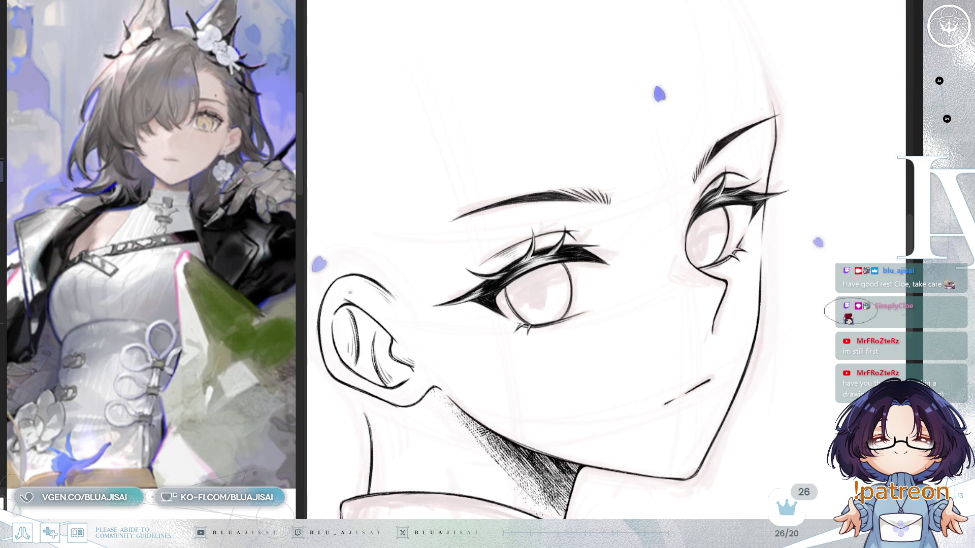
{"action": "left_click_drag", "start_coordinate": [624, 154], "coordinate": [727, 149]}
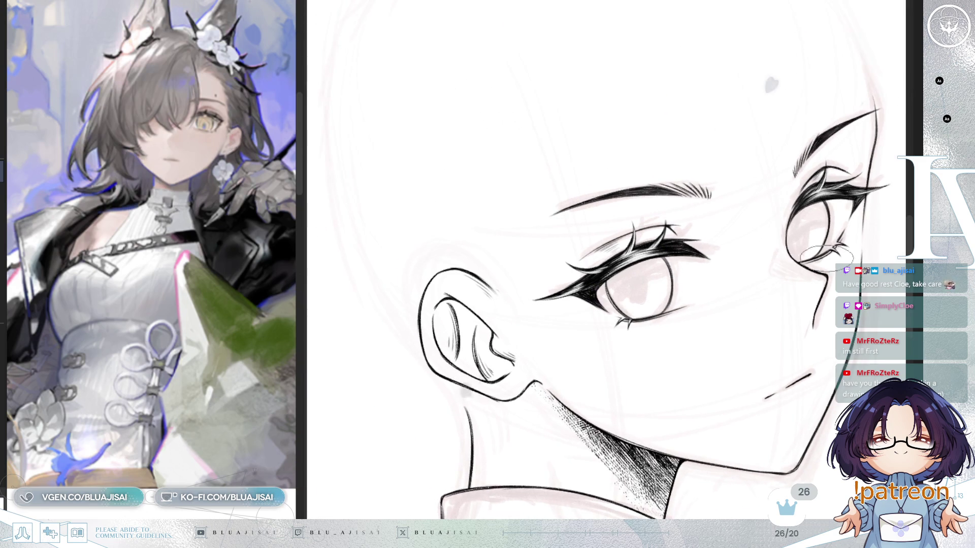
{"action": "scroll", "coordinate": [799, 214], "scroll_direction": "up", "scroll_amount": 1}
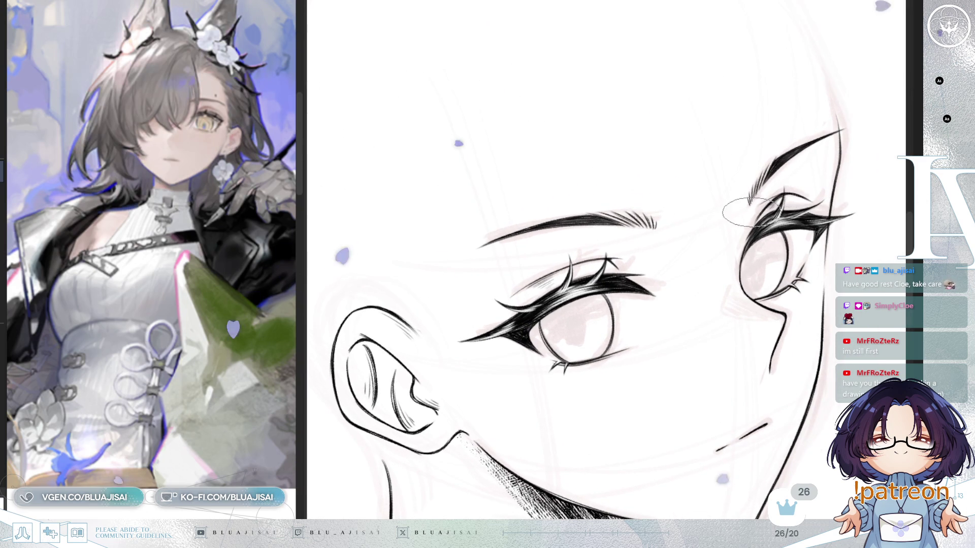
{"action": "scroll", "coordinate": [773, 194], "scroll_direction": "up", "scroll_amount": 2}
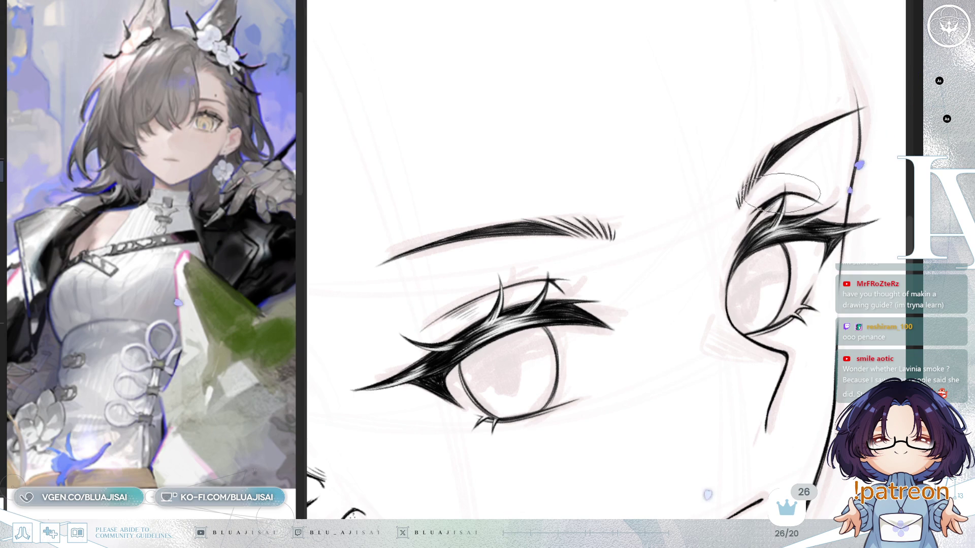
{"action": "scroll", "coordinate": [762, 215], "scroll_direction": "down", "scroll_amount": 2}
- Turn and zoom the view to centre the other eye at its lash angle
{"action": "mouse_move", "coordinate": [857, 183]}
{"action": "left_mouse_down"}
{"action": "mouse_move", "coordinate": [599, 250]}
{"action": "mouse_move", "coordinate": [572, 278]}
{"action": "left_mouse_up"}
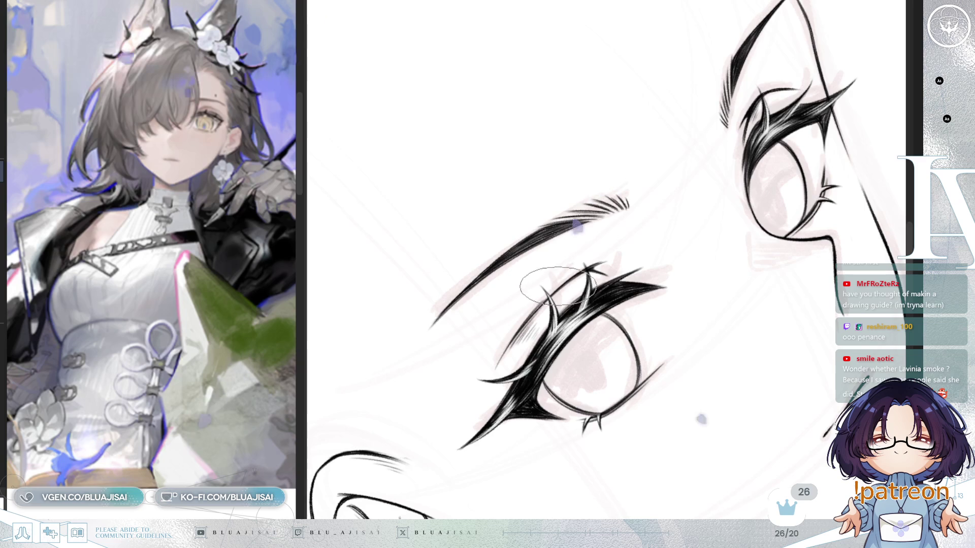
{"action": "mouse_move", "coordinate": [568, 282]}
{"action": "left_mouse_down"}
{"action": "mouse_move", "coordinate": [715, 225]}
{"action": "mouse_move", "coordinate": [842, 297]}
{"action": "mouse_move", "coordinate": [758, 244]}
{"action": "mouse_move", "coordinate": [708, 232]}
{"action": "left_mouse_up"}
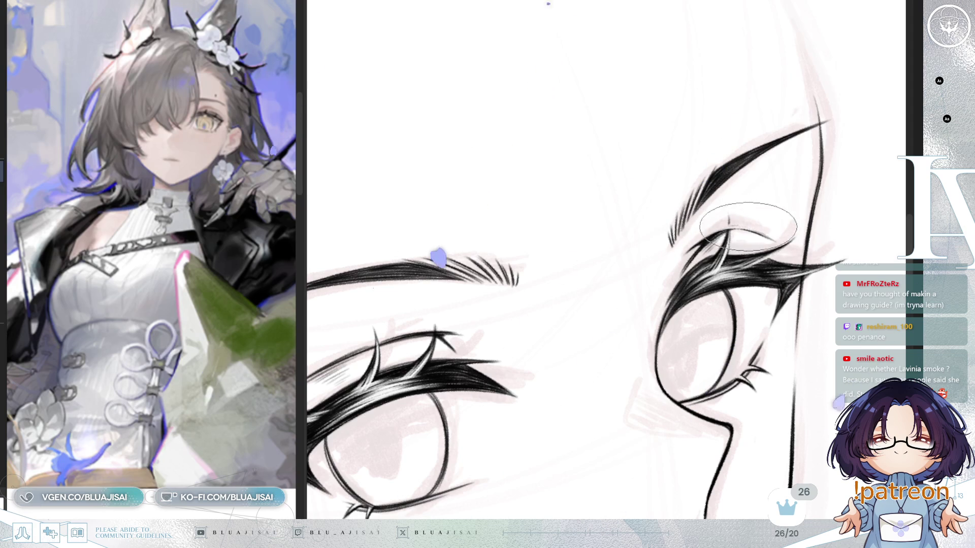
{"action": "left_click_drag", "start_coordinate": [731, 242], "coordinate": [491, 244]}
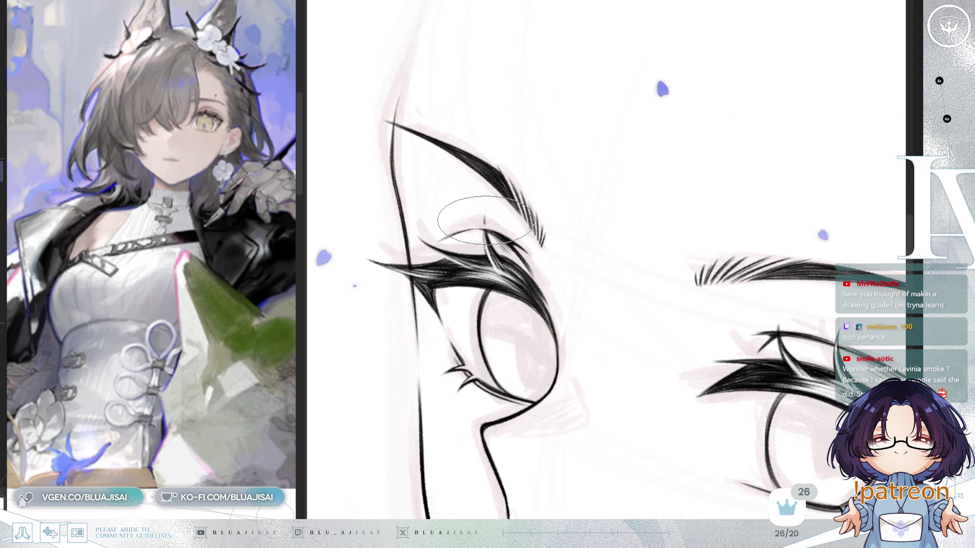
{"action": "key", "text": "Delete"}
{"action": "key", "text": "Delete"}
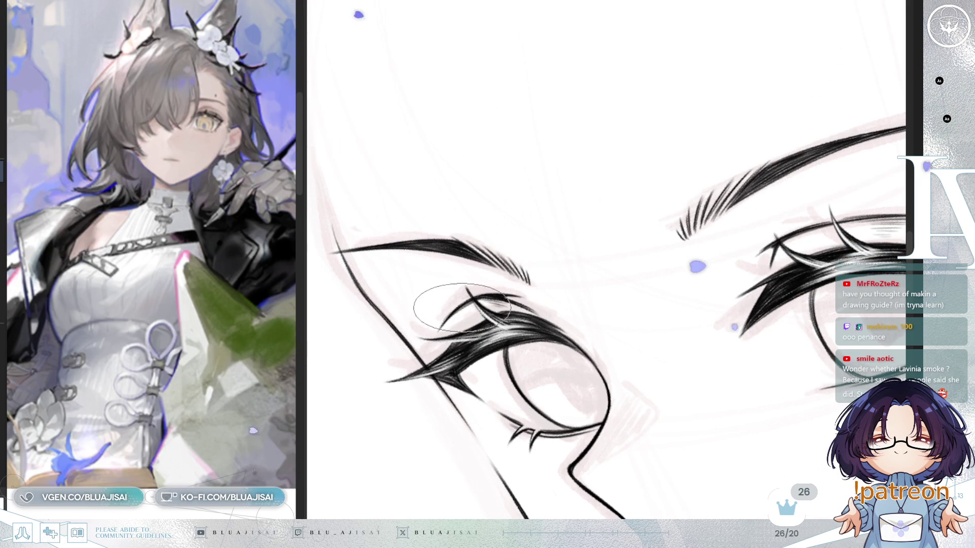
{"action": "scroll", "coordinate": [549, 301], "scroll_direction": "down", "scroll_amount": 3}
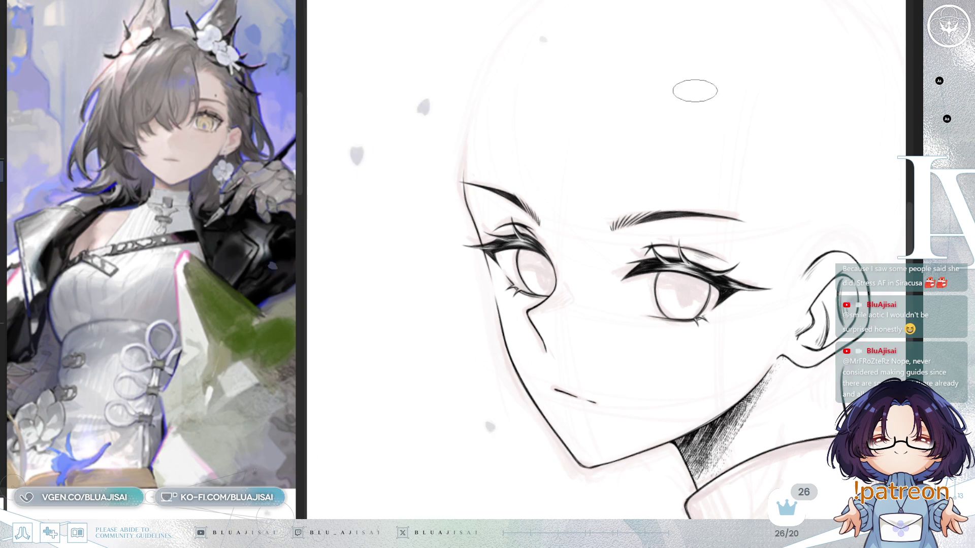
{"action": "scroll", "coordinate": [719, 496], "scroll_direction": "up", "scroll_amount": 2}
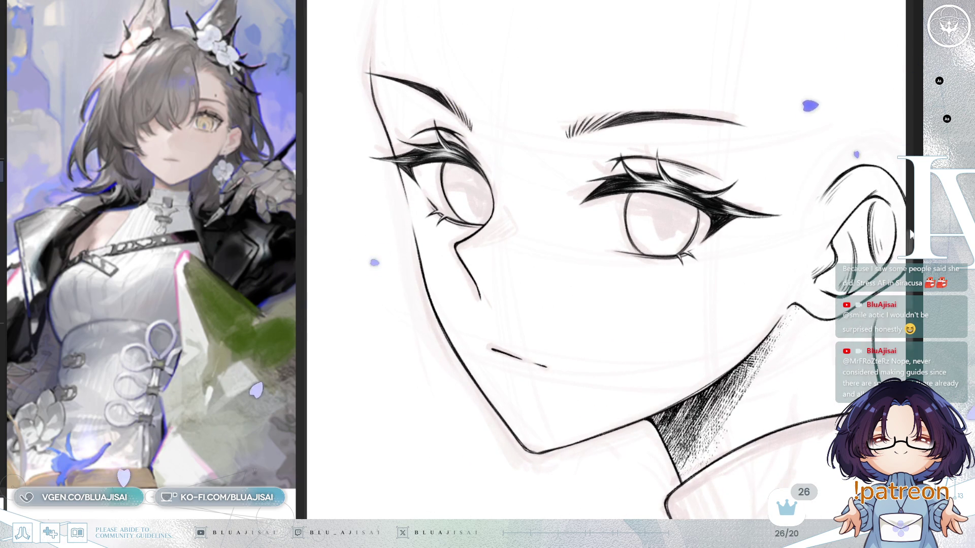
- Lasso the far eye, free-transform it slightly left and down, commit and deselect
{"action": "key", "text": "h"}
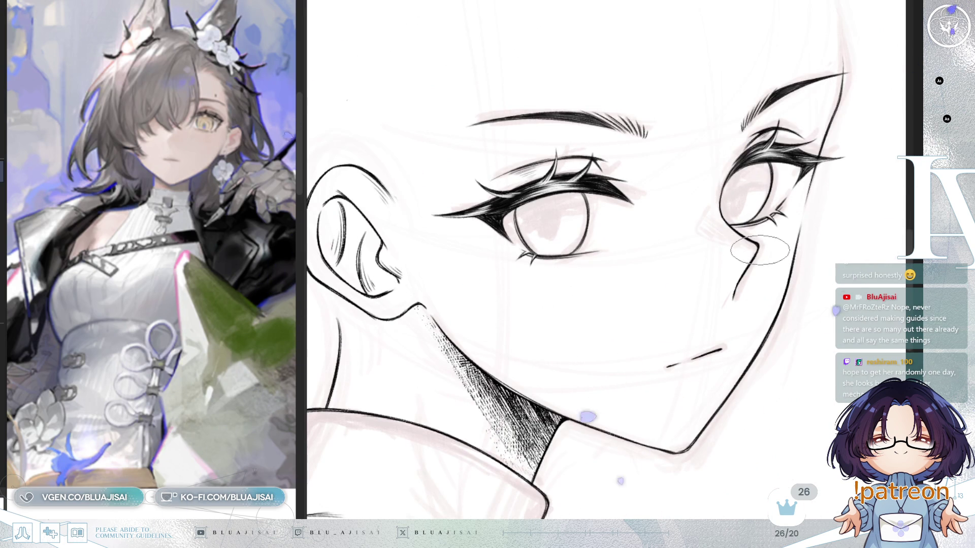
{"action": "left_click_drag", "start_coordinate": [781, 241], "coordinate": [782, 228]}
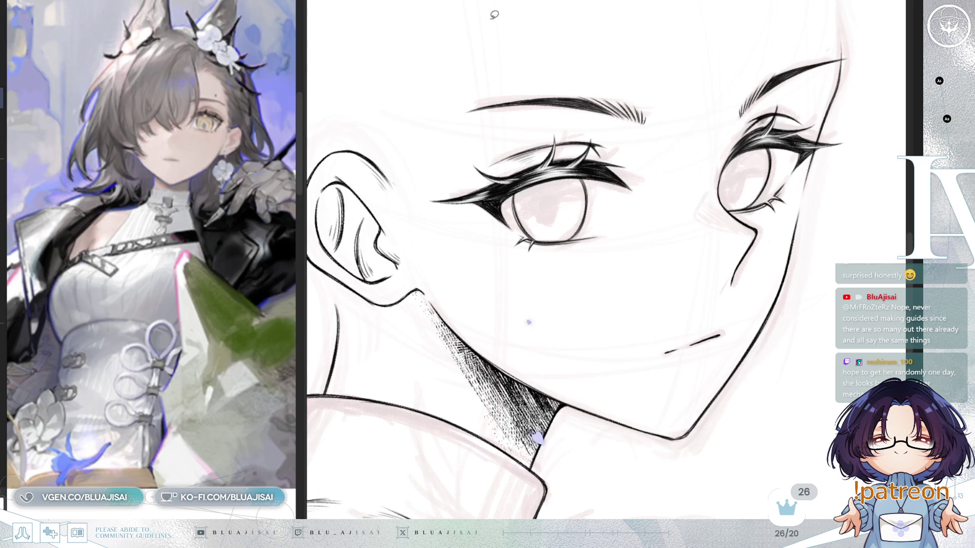
{"action": "left_click_drag", "start_coordinate": [690, 151], "coordinate": [788, 80]}
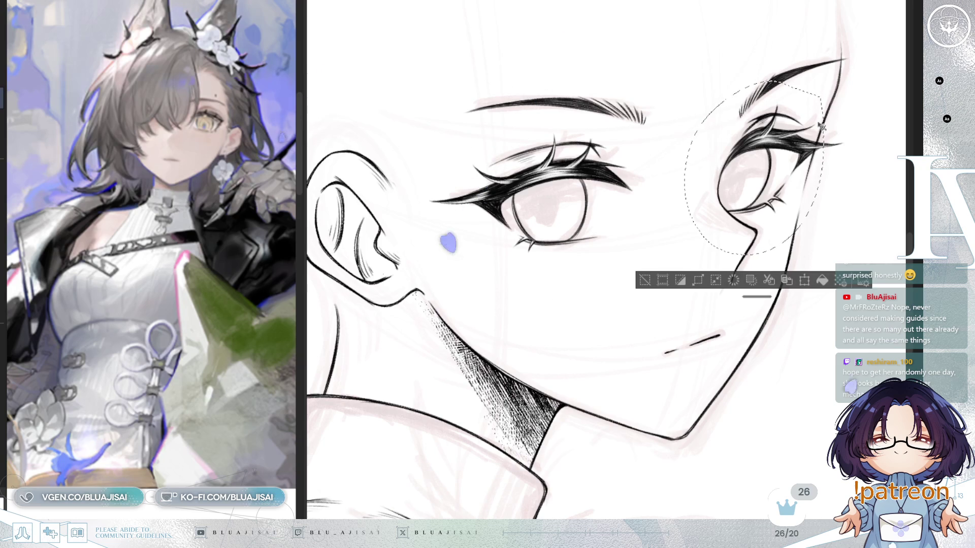
{"action": "key", "text": "ctrl+t"}
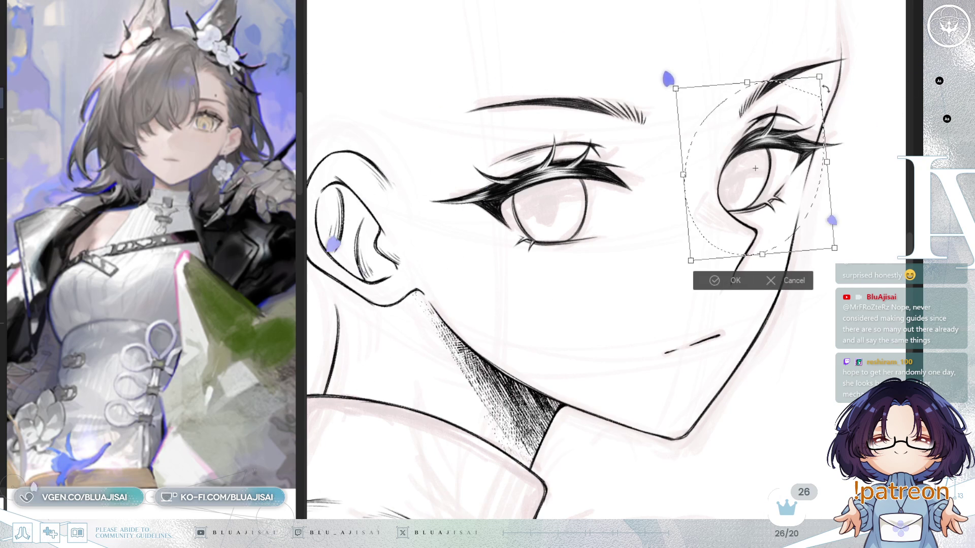
{"action": "left_click_drag", "start_coordinate": [770, 87], "coordinate": [741, 88]}
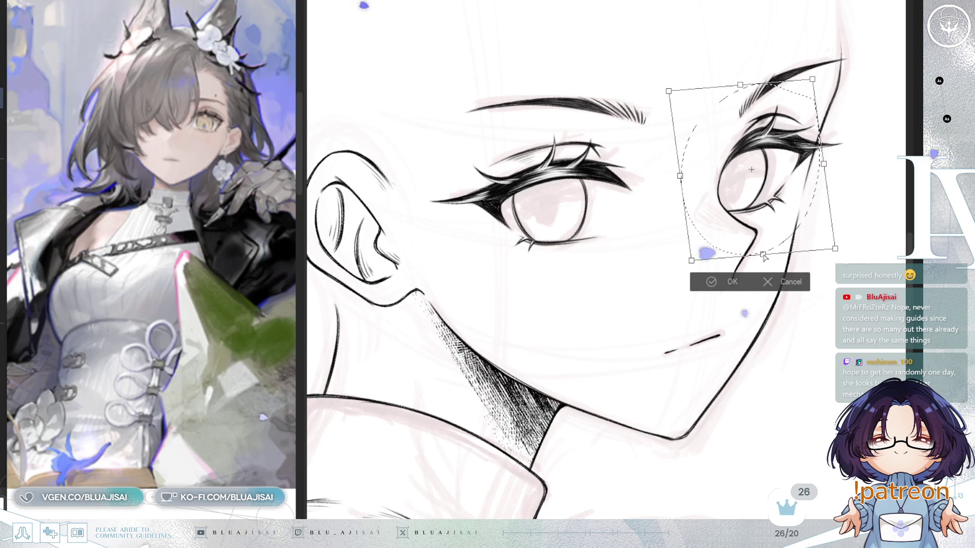
{"action": "left_click", "coordinate": [742, 282]}
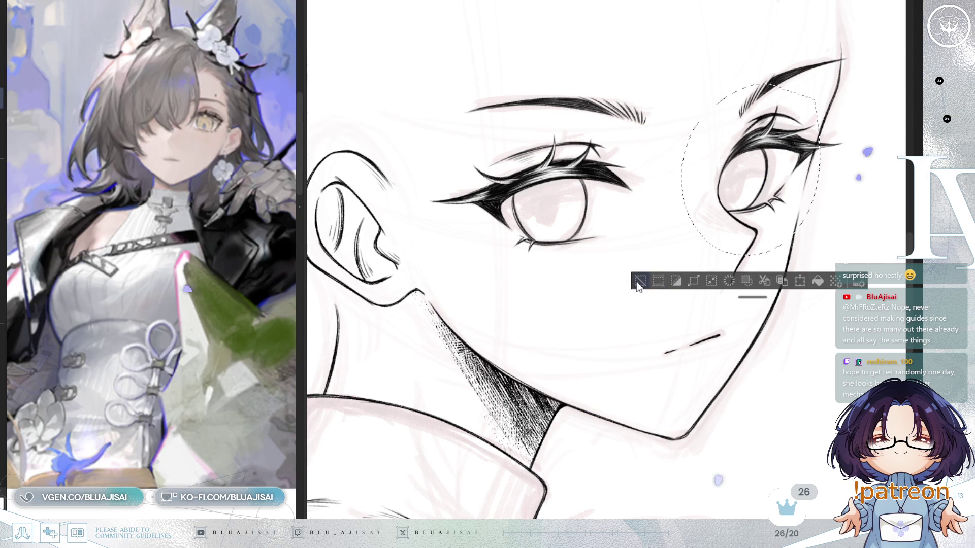
{"action": "key", "text": "ctrl+d"}
- Rotate and pan around the eye and neck hatching to inspect, then reset the view upright
{"action": "mouse_move", "coordinate": [640, 284]}
{"action": "left_mouse_down"}
{"action": "mouse_move", "coordinate": [651, 246]}
{"action": "mouse_move", "coordinate": [682, 321]}
{"action": "left_mouse_up"}
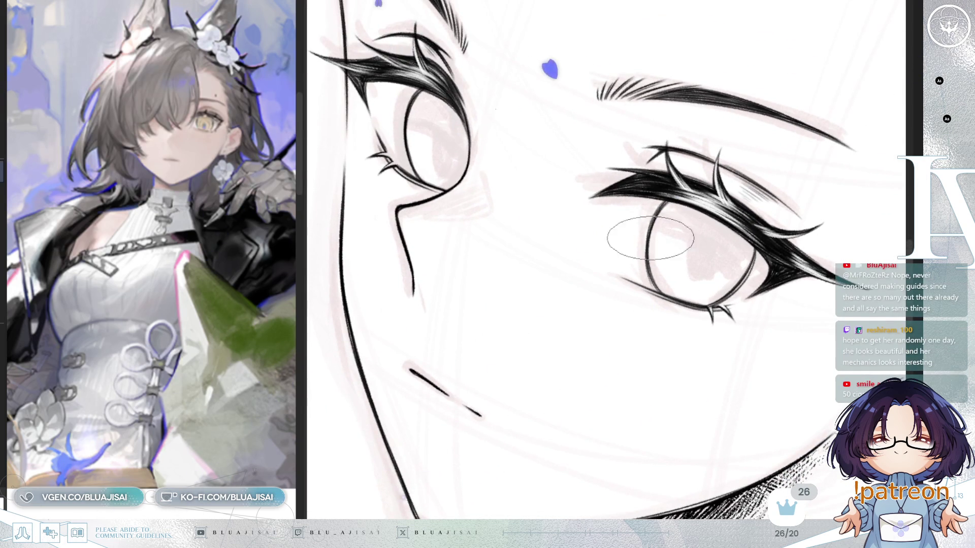
{"action": "key", "text": "minus"}
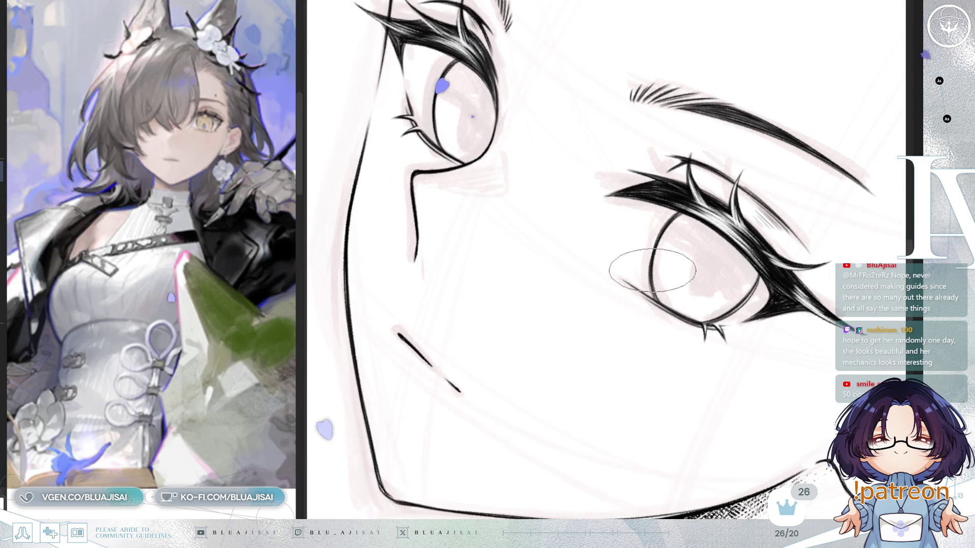
{"action": "key", "text": "minus"}
{"action": "key", "text": "minus"}
{"action": "key", "text": "minus"}
{"action": "key", "text": "minus"}
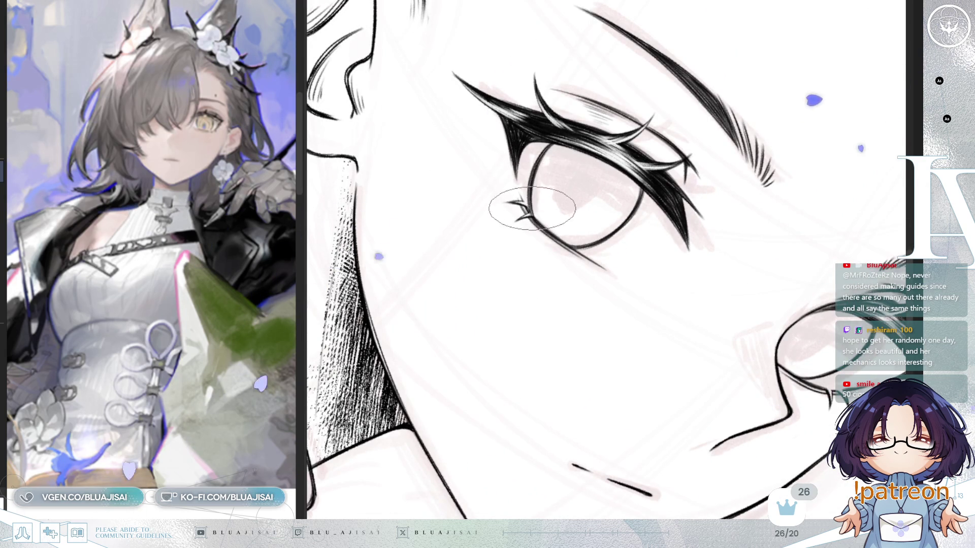
{"action": "key", "text": "minus"}
{"action": "key", "text": "minus"}
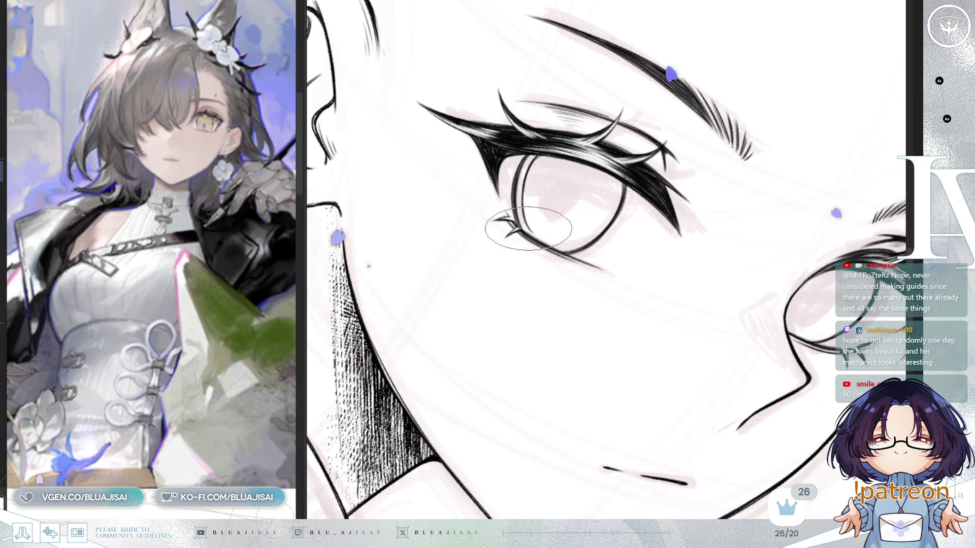
{"action": "key", "text": "Delete"}
{"action": "key", "text": "Delete"}
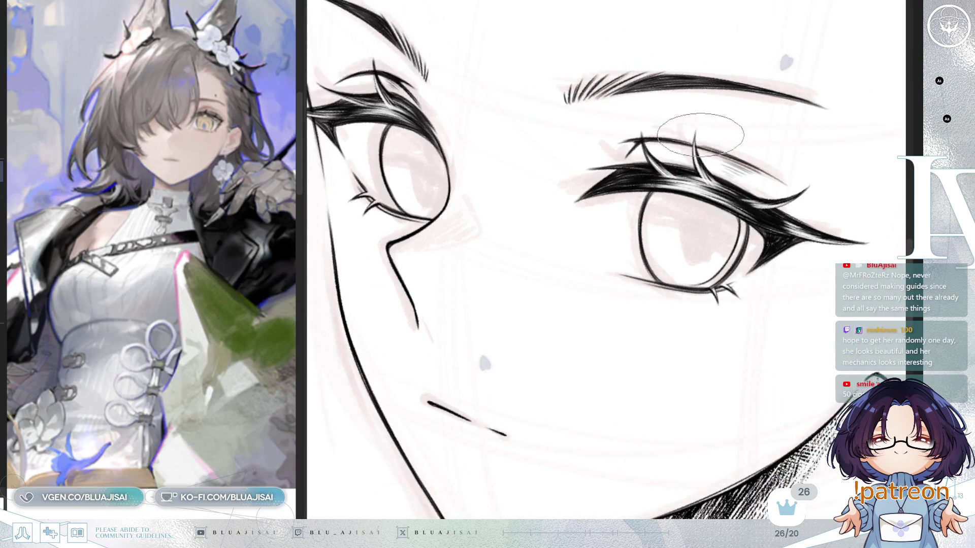
{"action": "key", "text": "Delete"}
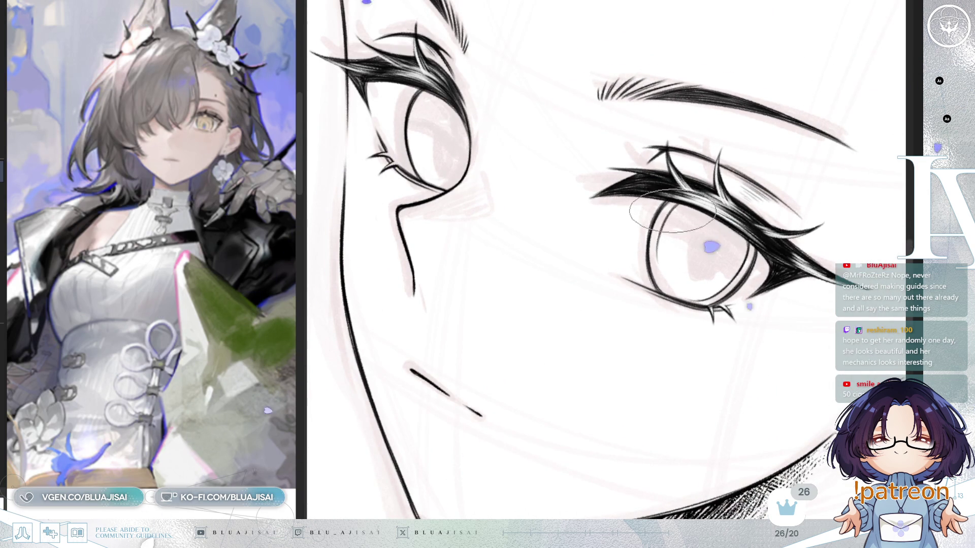
{"action": "key", "text": "End"}
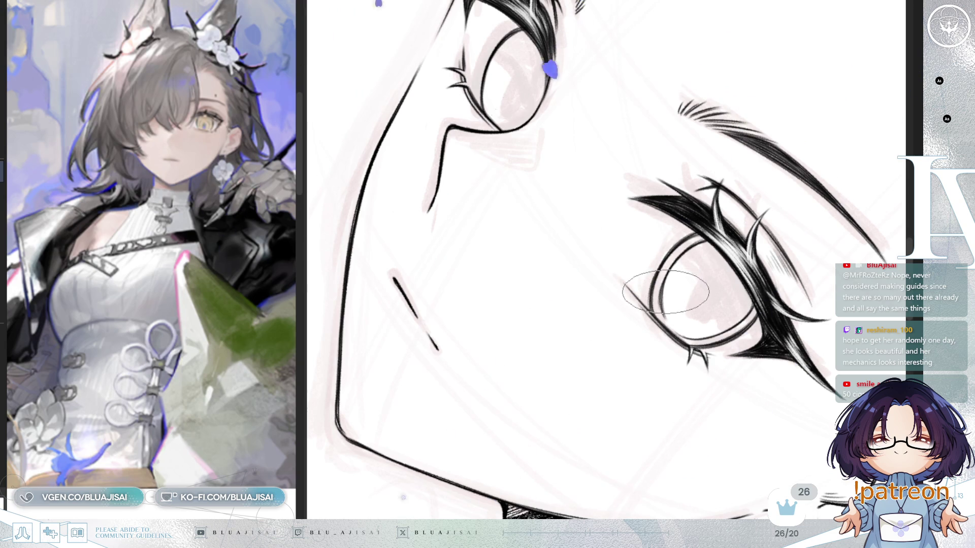
{"action": "key", "text": "End"}
{"action": "key", "text": "End"}
{"action": "key", "text": "End"}
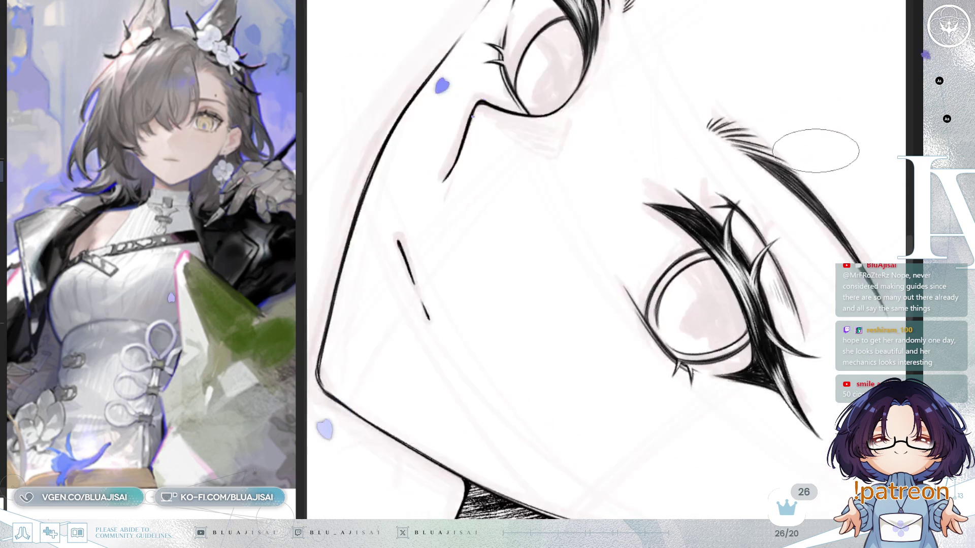
{"action": "key", "text": "End"}
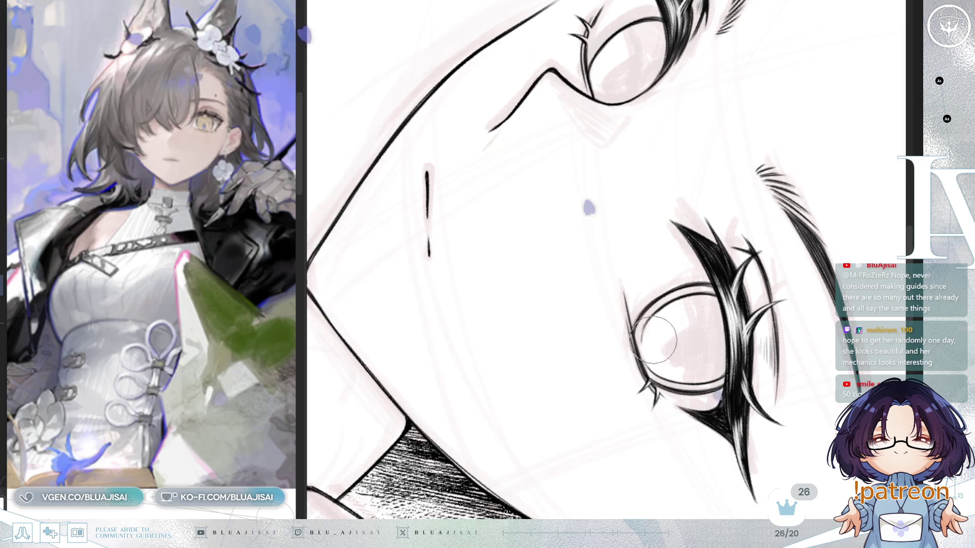
{"action": "key", "text": "End"}
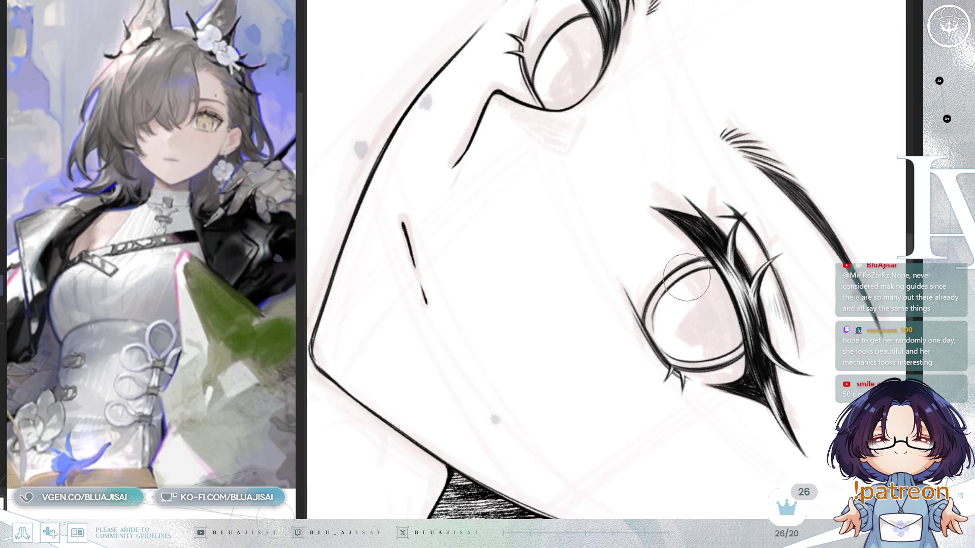
{"action": "left_click_drag", "start_coordinate": [685, 286], "coordinate": [640, 190]}
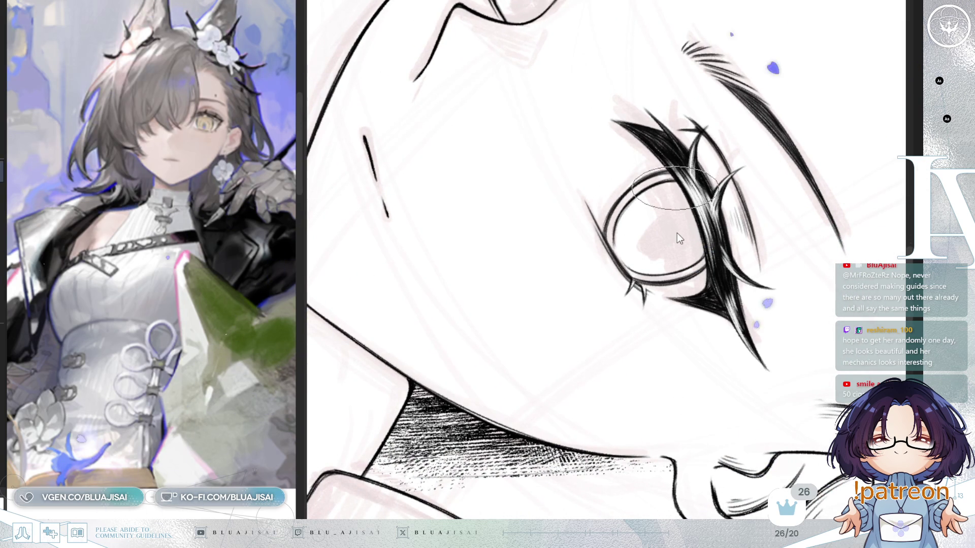
{"action": "mouse_move", "coordinate": [677, 238]}
{"action": "left_mouse_down"}
{"action": "mouse_move", "coordinate": [730, 283]}
{"action": "mouse_move", "coordinate": [727, 309]}
{"action": "left_mouse_up"}
{"action": "key", "text": "ctrl+0"}
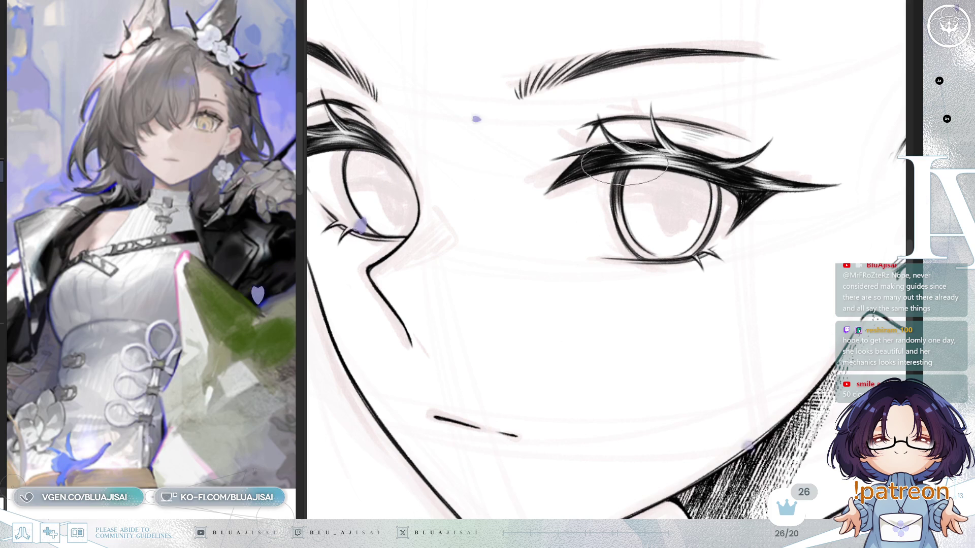
- Extend the black ink wedge at the eye's outer corner, mirroring and tilting the view to check
{"action": "key", "text": "Insert"}
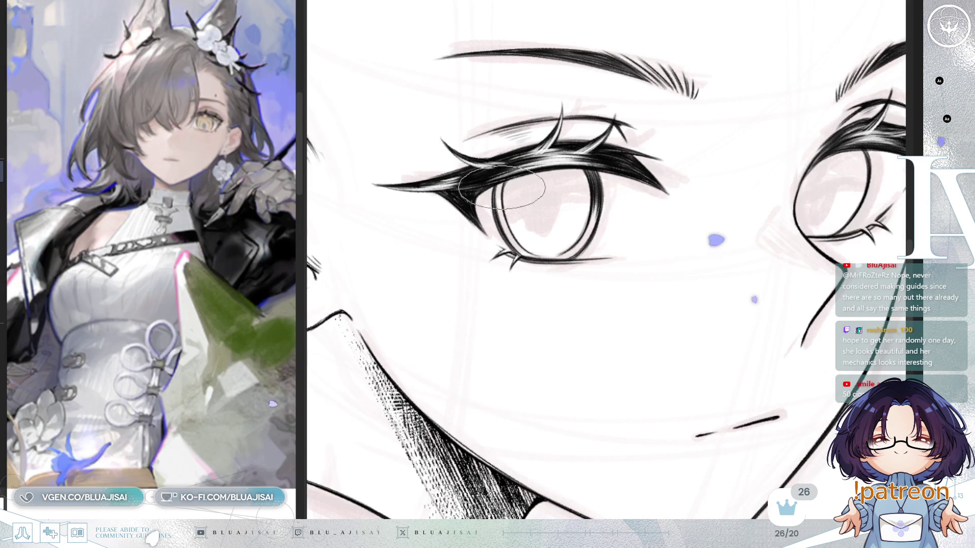
{"action": "left_click_drag", "start_coordinate": [507, 214], "coordinate": [499, 172]}
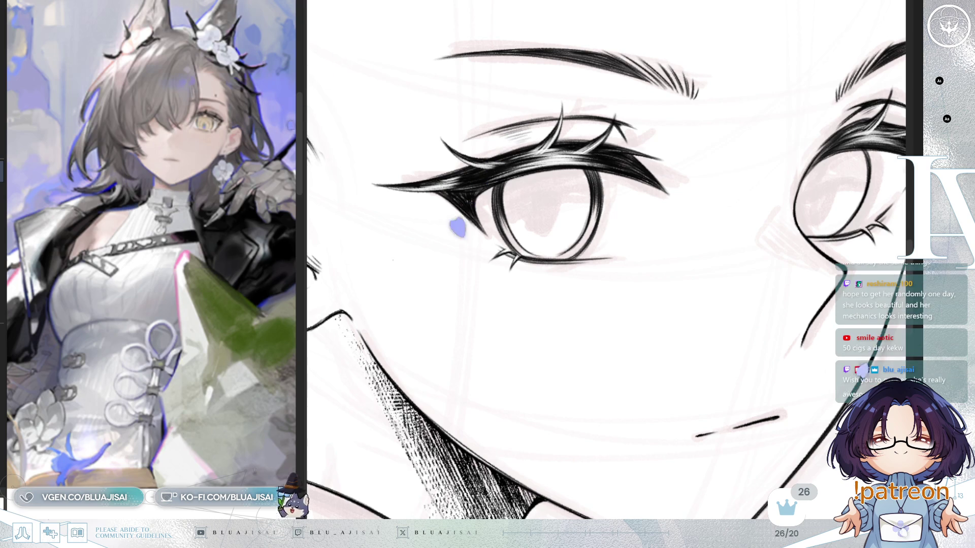
{"action": "key", "text": "Delete"}
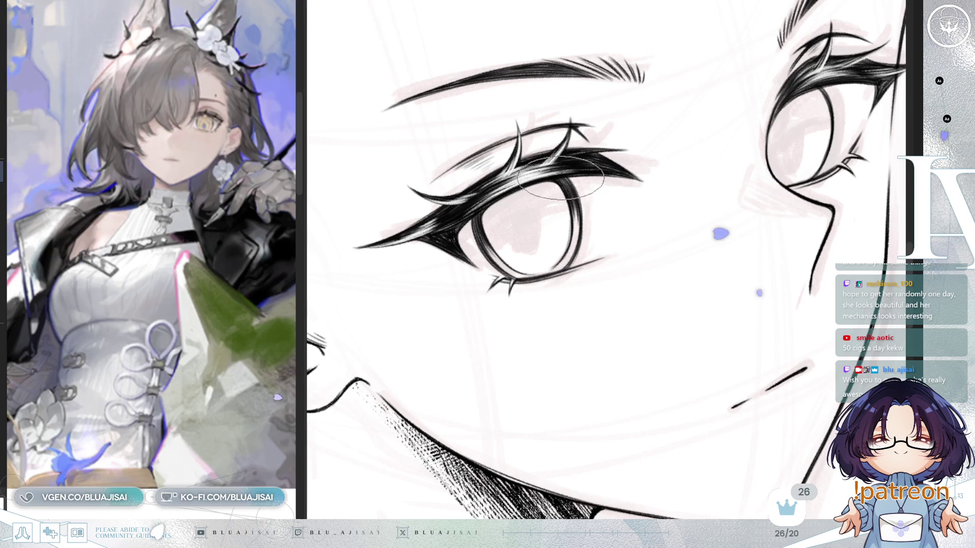
{"action": "key", "text": "h"}
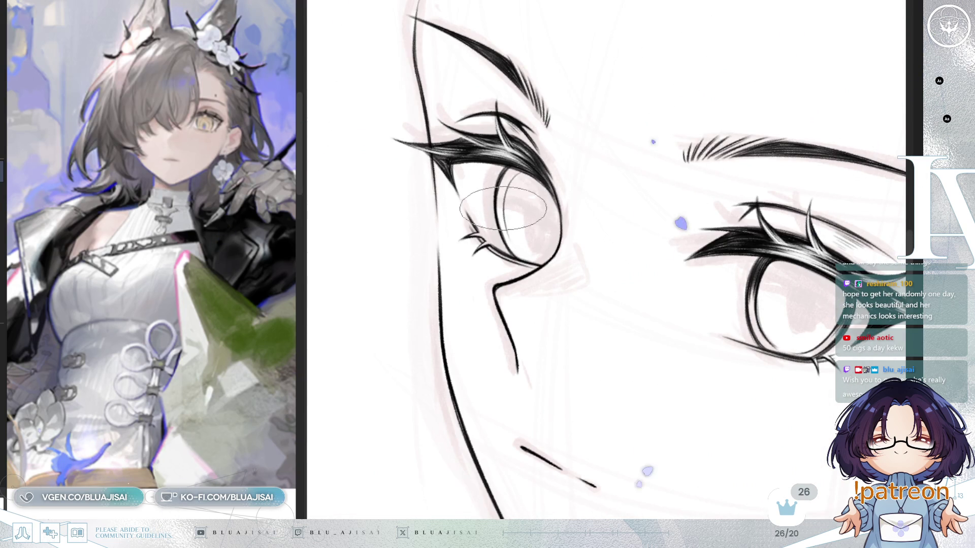
{"action": "left_click_drag", "start_coordinate": [501, 213], "coordinate": [594, 164]}
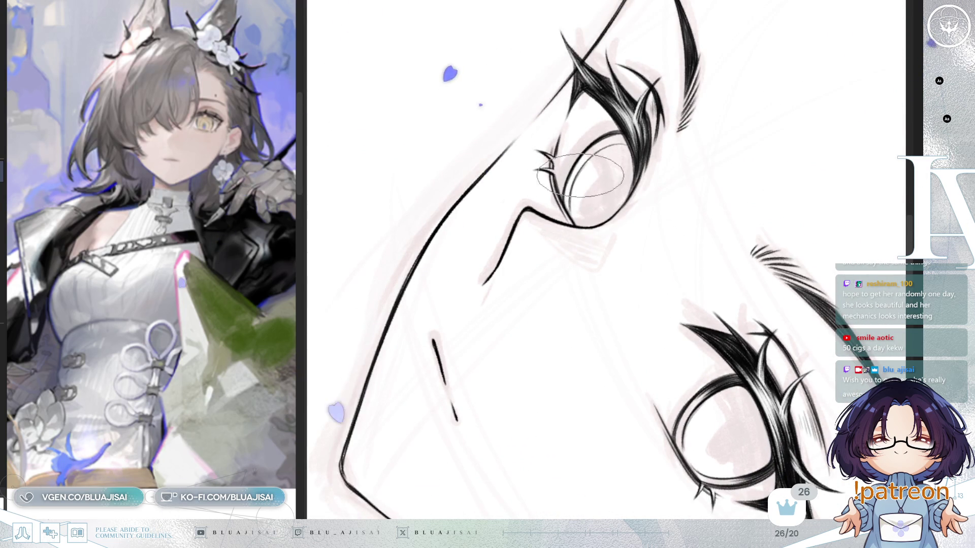
{"action": "key", "text": "Delete"}
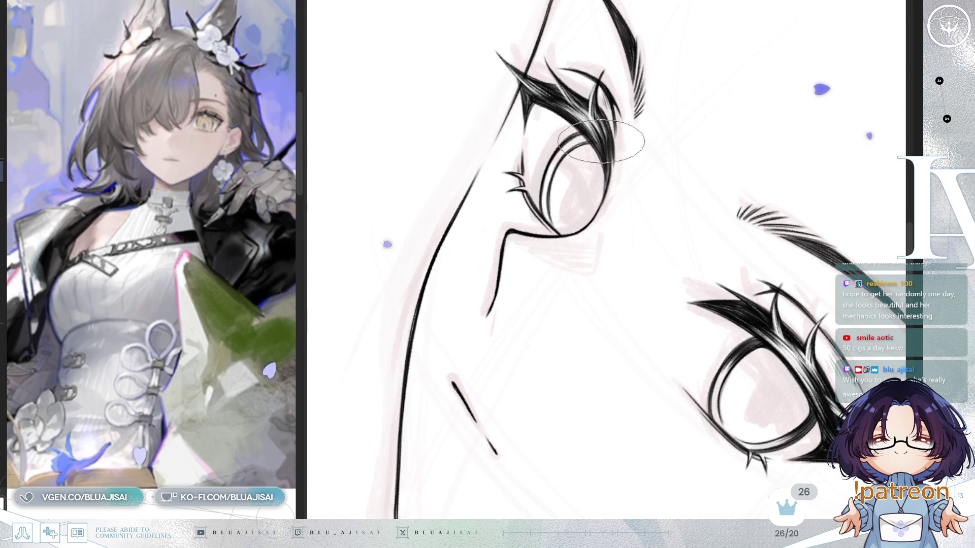
{"action": "key", "text": "Delete"}
{"action": "scroll", "coordinate": [567, 176], "scroll_direction": "up", "scroll_amount": 1}
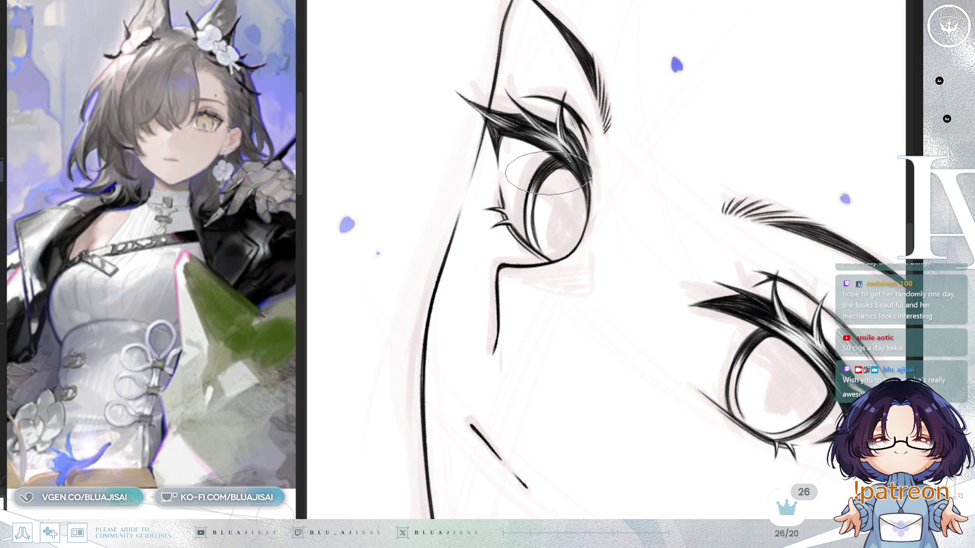
{"action": "key", "text": "Delete"}
{"action": "key", "text": "Delete"}
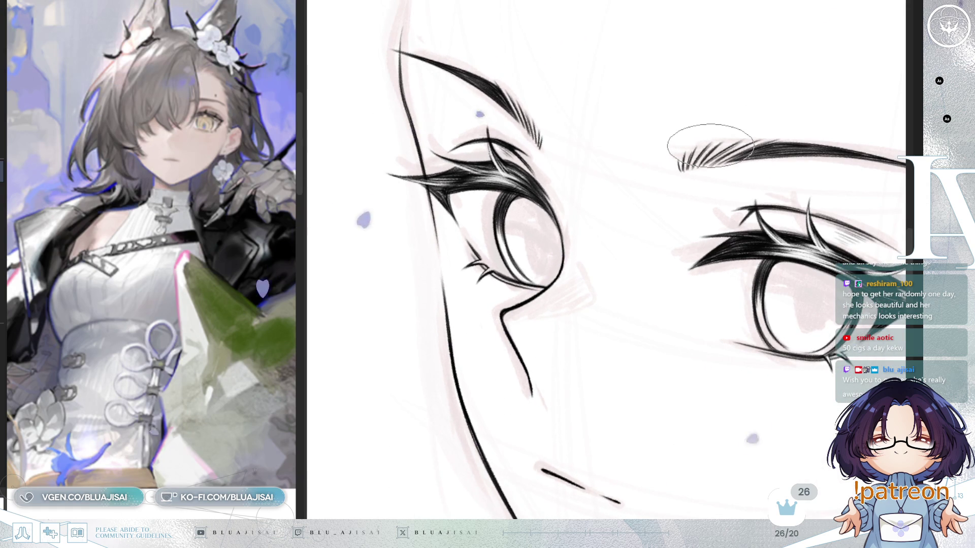
- With a larger brush, darken and blend the shading along the upper lashes
{"action": "key", "text": "Insert"}
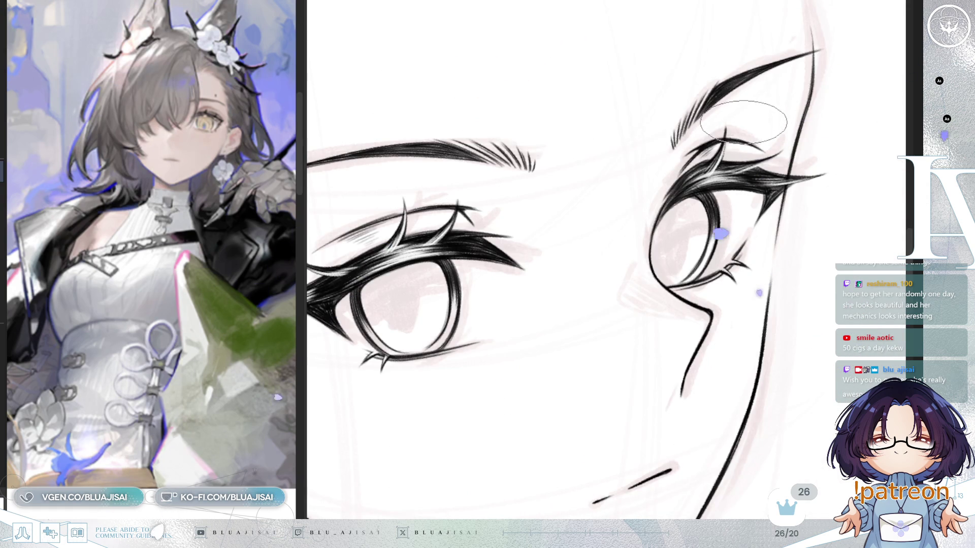
{"action": "key", "text": "Insert"}
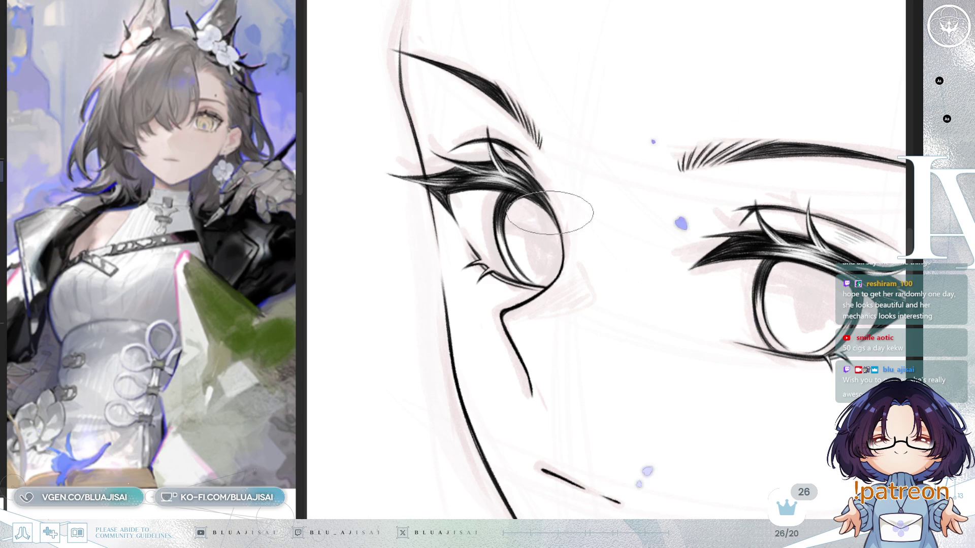
{"action": "key", "text": "Delete"}
{"action": "key", "text": "Delete"}
{"action": "key", "text": "Delete"}
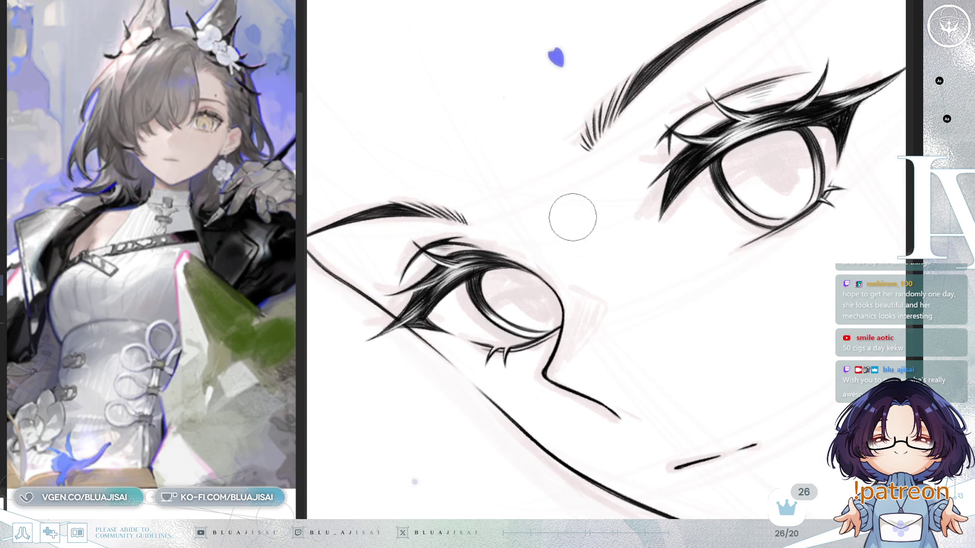
{"action": "left_click_drag", "start_coordinate": [577, 213], "coordinate": [566, 238]}
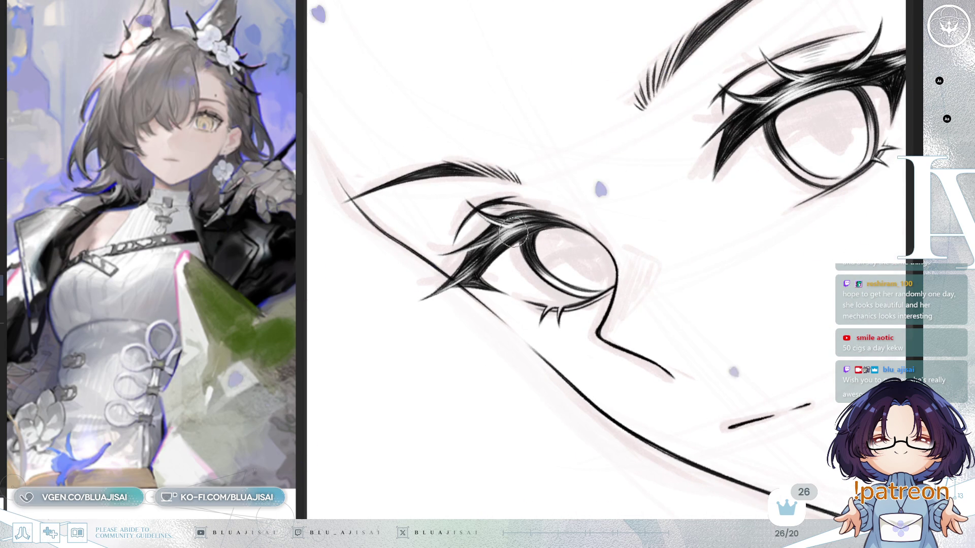
{"action": "left_click_drag", "start_coordinate": [562, 223], "coordinate": [619, 212]}
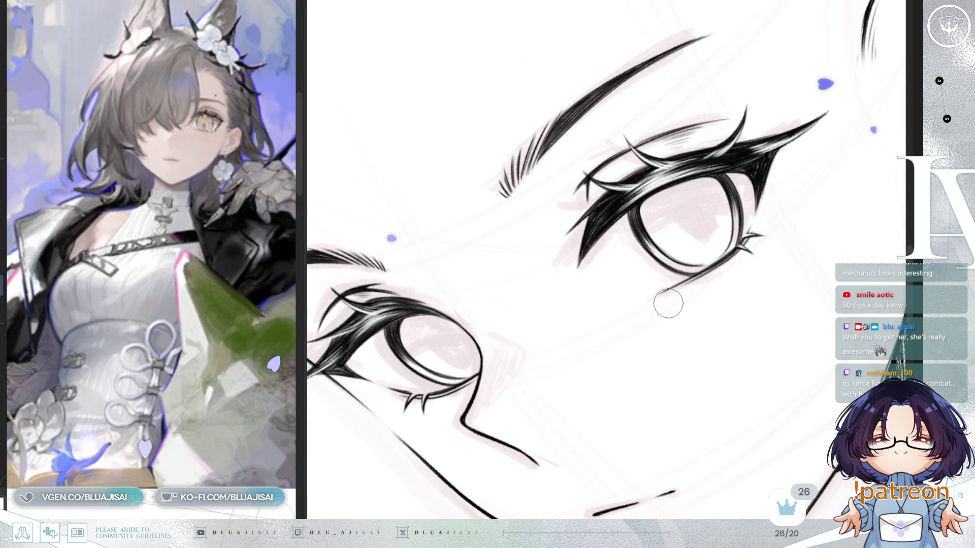
{"action": "key", "text": "e"}
{"action": "mouse_move", "coordinate": [714, 263]}
{"action": "left_mouse_down"}
{"action": "mouse_move", "coordinate": [625, 282]}
{"action": "mouse_move", "coordinate": [531, 172]}
{"action": "left_mouse_up"}
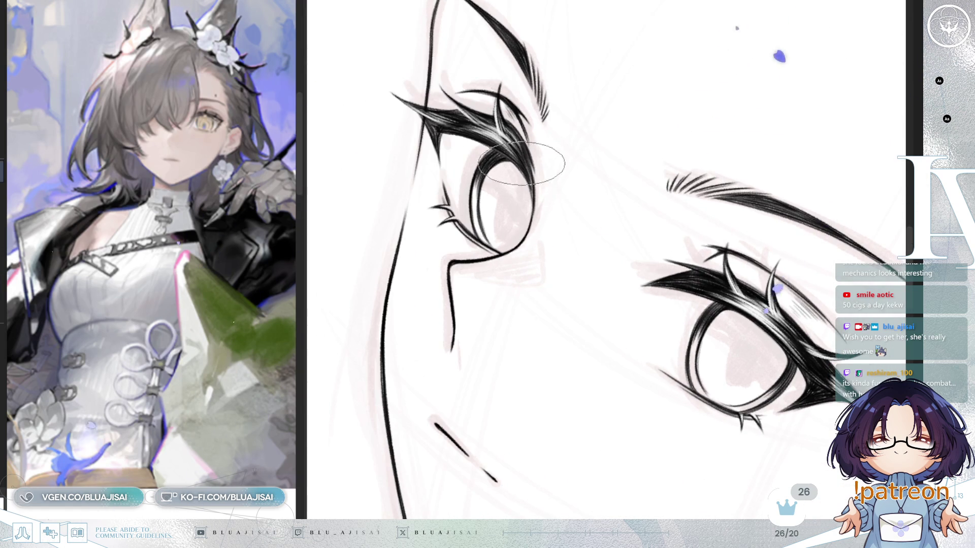
{"action": "key", "text": "h"}
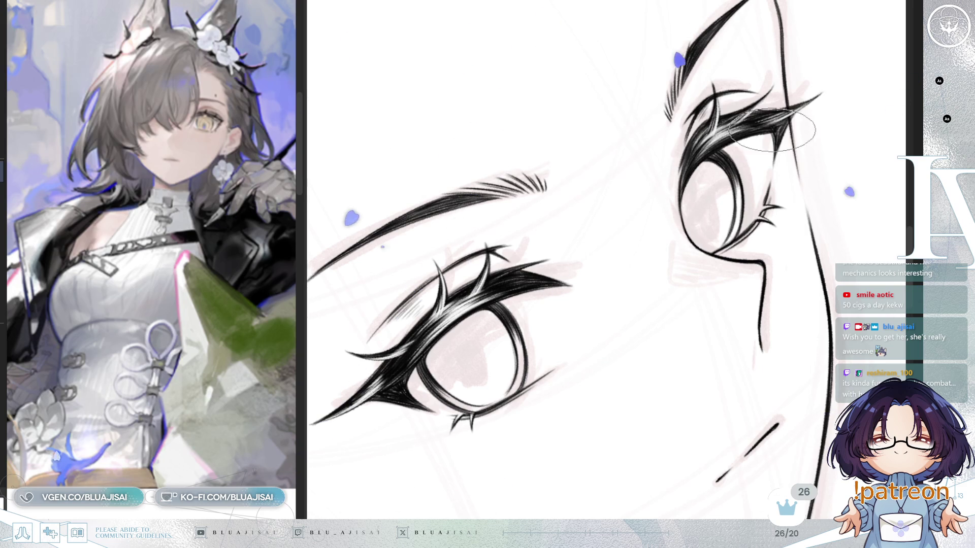
{"action": "left_click_drag", "start_coordinate": [689, 177], "coordinate": [771, 140]}
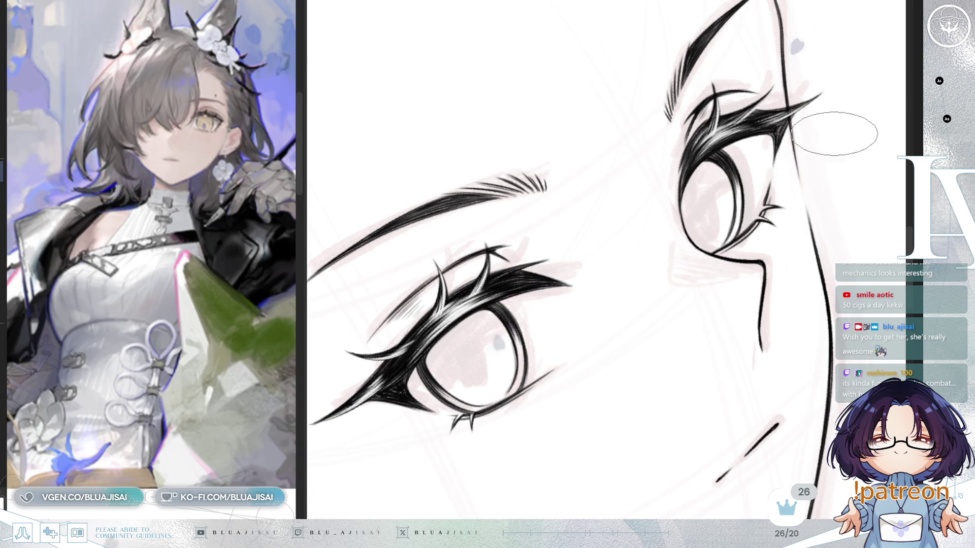
- Level and mirror the view to compare both eyes, then hatch dense shading over the left upper lid
{"action": "key", "text": "h"}
{"action": "key", "text": "Delete"}
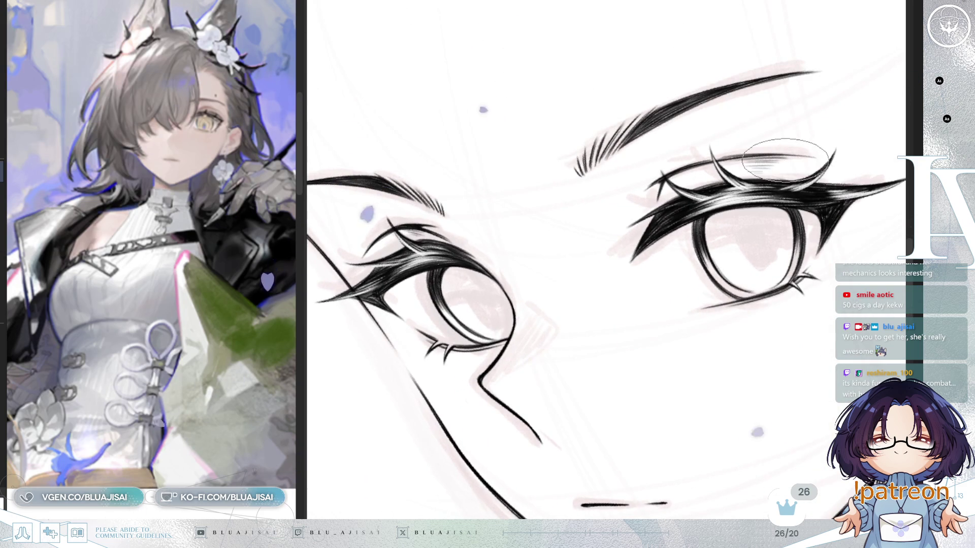
{"action": "left_click_drag", "start_coordinate": [754, 194], "coordinate": [750, 206]}
{"action": "key", "text": "End"}
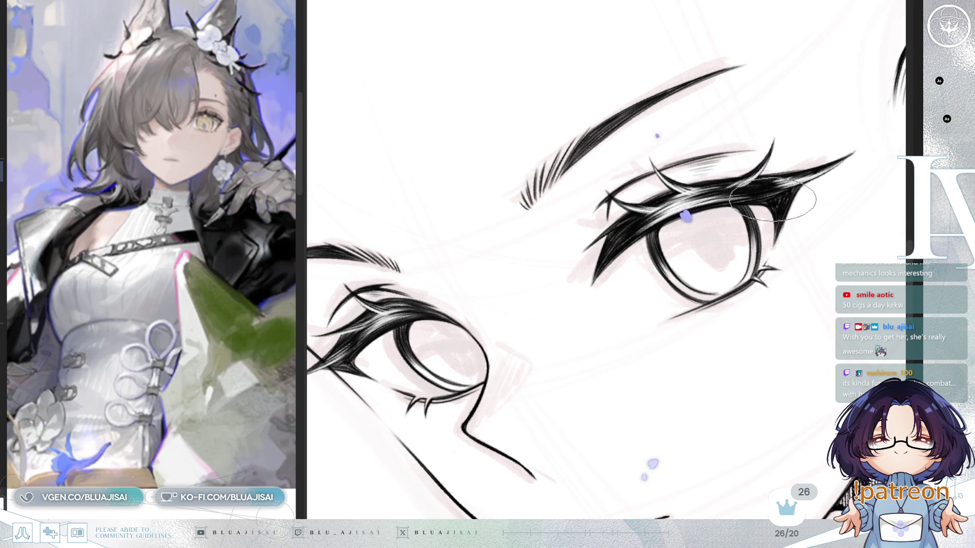
{"action": "key", "text": "End"}
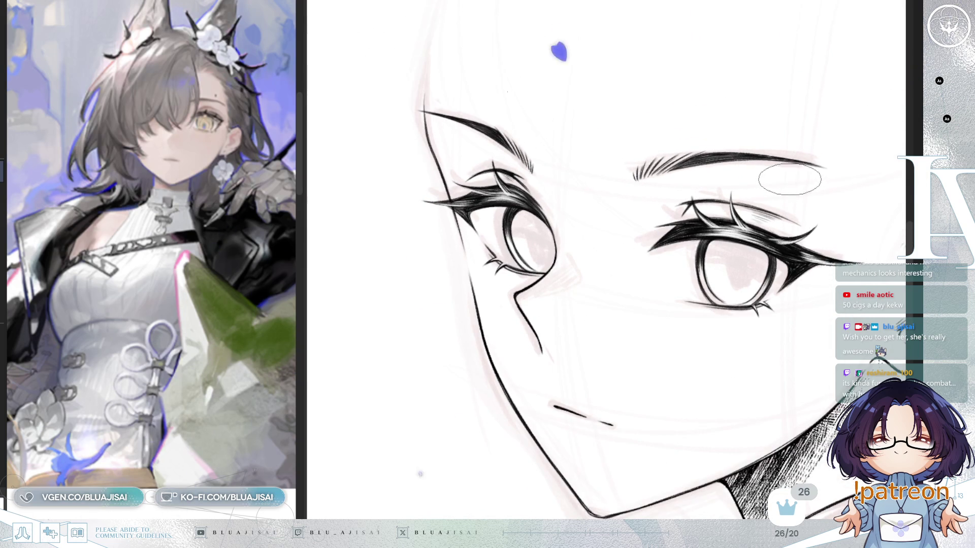
{"action": "left_click_drag", "start_coordinate": [846, 162], "coordinate": [788, 202]}
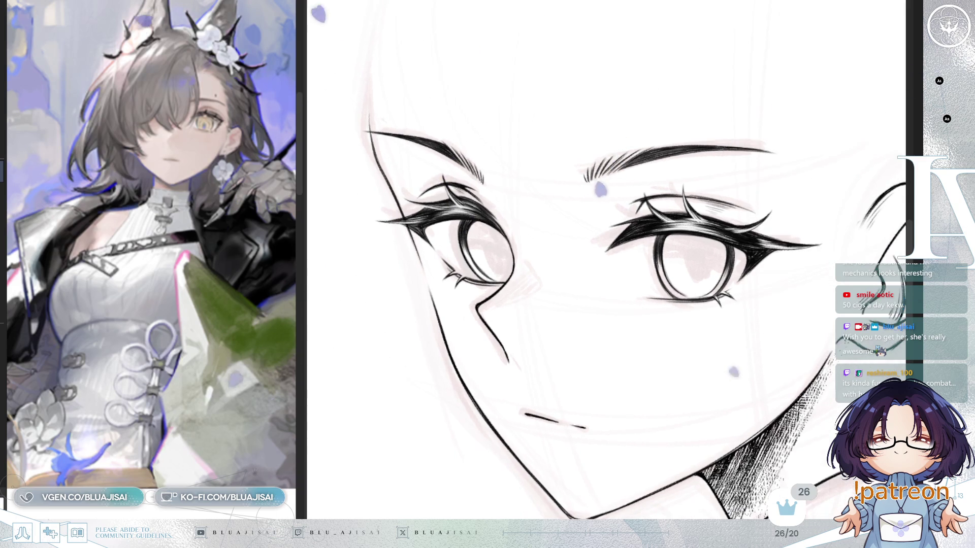
{"action": "key", "text": "Home"}
{"action": "key", "text": "Home"}
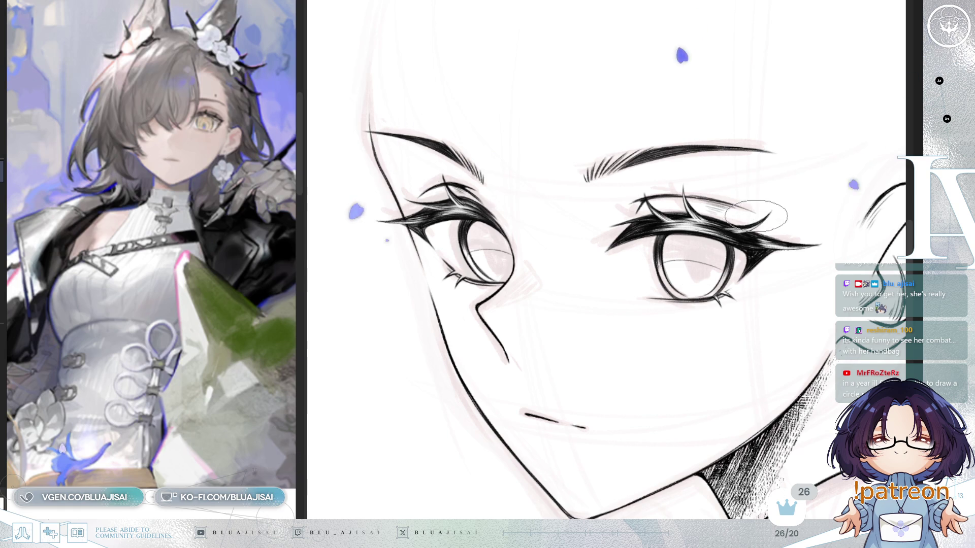
{"action": "left_click_drag", "start_coordinate": [758, 214], "coordinate": [758, 184]}
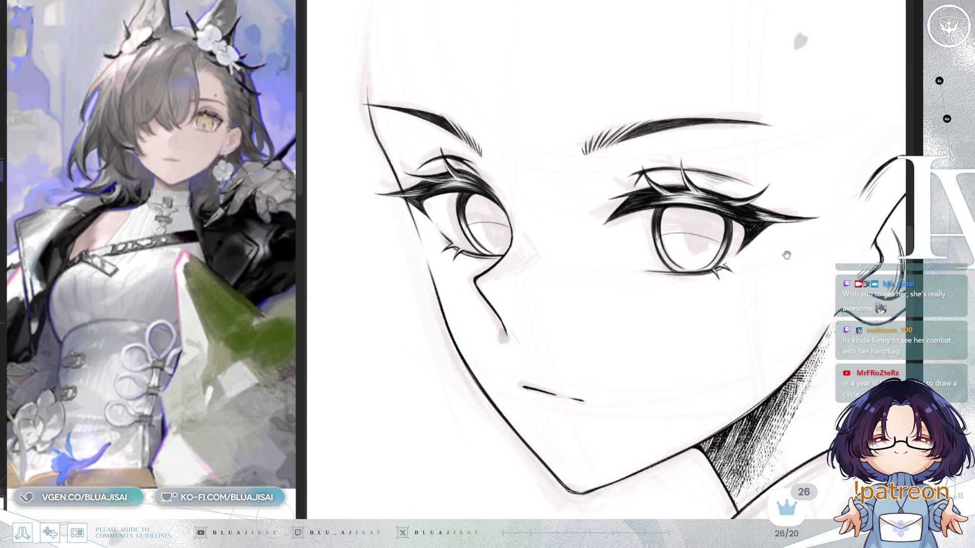
{"action": "left_click_drag", "start_coordinate": [788, 256], "coordinate": [773, 246]}
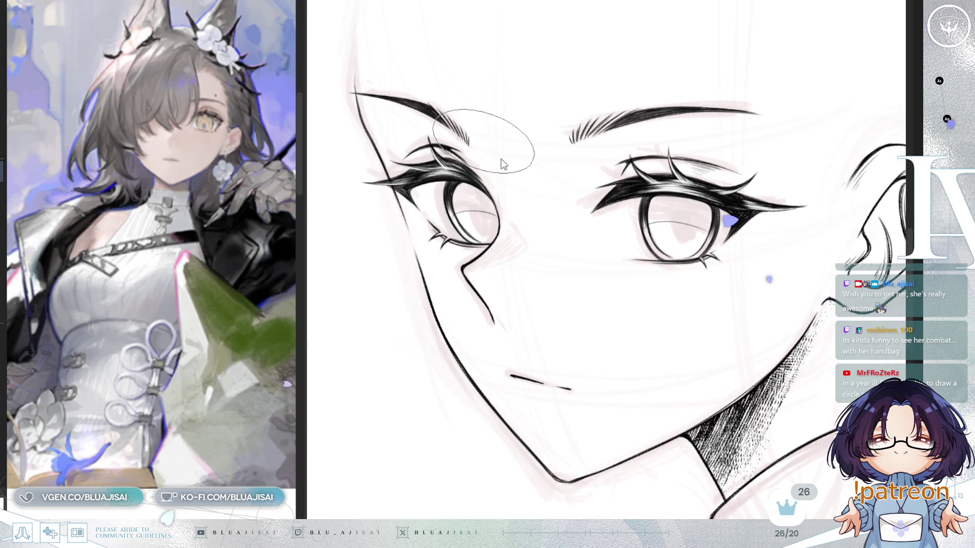
{"action": "scroll", "coordinate": [502, 168], "scroll_direction": "up", "scroll_amount": 1}
{"action": "scroll", "coordinate": [499, 175], "scroll_direction": "up", "scroll_amount": 1}
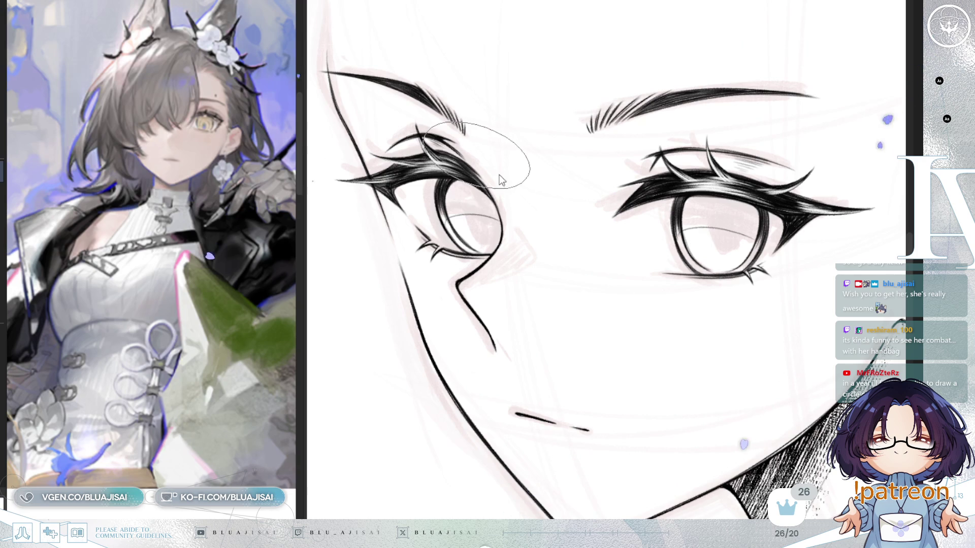
{"action": "mouse_move", "coordinate": [486, 202]}
{"action": "left_mouse_down"}
{"action": "mouse_move", "coordinate": [500, 218]}
{"action": "mouse_move", "coordinate": [502, 204]}
{"action": "left_mouse_up"}
- Thicken the hatching over both upper eyes and deepen the right iris's right side
{"action": "mouse_move", "coordinate": [443, 209]}
{"action": "left_mouse_down"}
{"action": "mouse_move", "coordinate": [468, 198]}
{"action": "mouse_move", "coordinate": [474, 181]}
{"action": "mouse_move", "coordinate": [427, 198]}
{"action": "mouse_move", "coordinate": [533, 202]}
{"action": "mouse_move", "coordinate": [434, 207]}
{"action": "mouse_move", "coordinate": [565, 196]}
{"action": "mouse_move", "coordinate": [512, 209]}
{"action": "mouse_move", "coordinate": [457, 196]}
{"action": "mouse_move", "coordinate": [497, 209]}
{"action": "mouse_move", "coordinate": [465, 213]}
{"action": "mouse_move", "coordinate": [488, 209]}
{"action": "mouse_move", "coordinate": [480, 208]}
{"action": "left_mouse_up"}
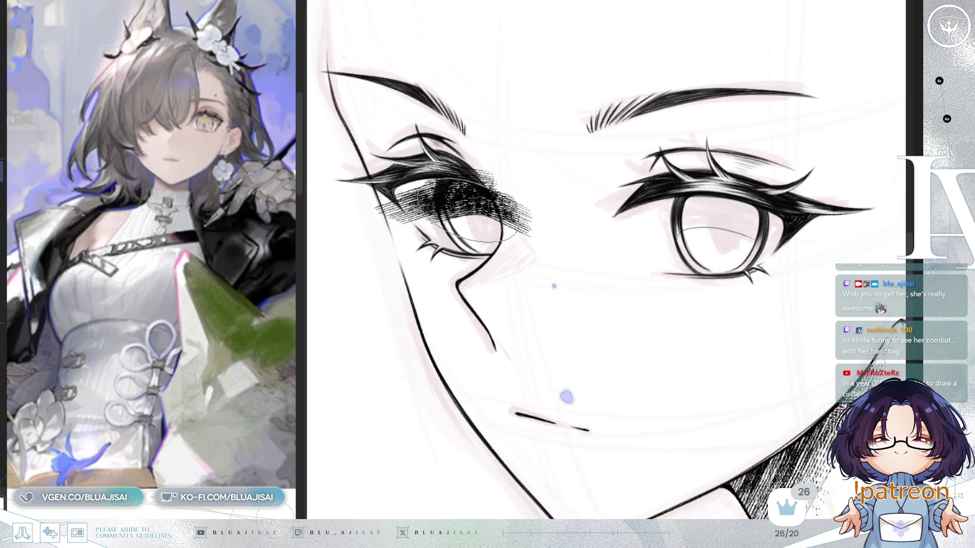
{"action": "left_click_drag", "start_coordinate": [487, 207], "coordinate": [534, 195]}
{"action": "mouse_move", "coordinate": [748, 187]}
{"action": "left_mouse_down"}
{"action": "mouse_move", "coordinate": [700, 206]}
{"action": "mouse_move", "coordinate": [762, 220]}
{"action": "mouse_move", "coordinate": [731, 213]}
{"action": "mouse_move", "coordinate": [707, 189]}
{"action": "mouse_move", "coordinate": [654, 217]}
{"action": "mouse_move", "coordinate": [734, 212]}
{"action": "mouse_move", "coordinate": [723, 221]}
{"action": "mouse_move", "coordinate": [758, 225]}
{"action": "mouse_move", "coordinate": [766, 209]}
{"action": "left_mouse_up"}
{"action": "mouse_move", "coordinate": [690, 188]}
{"action": "left_mouse_down"}
{"action": "mouse_move", "coordinate": [743, 224]}
{"action": "mouse_move", "coordinate": [695, 222]}
{"action": "left_mouse_up"}
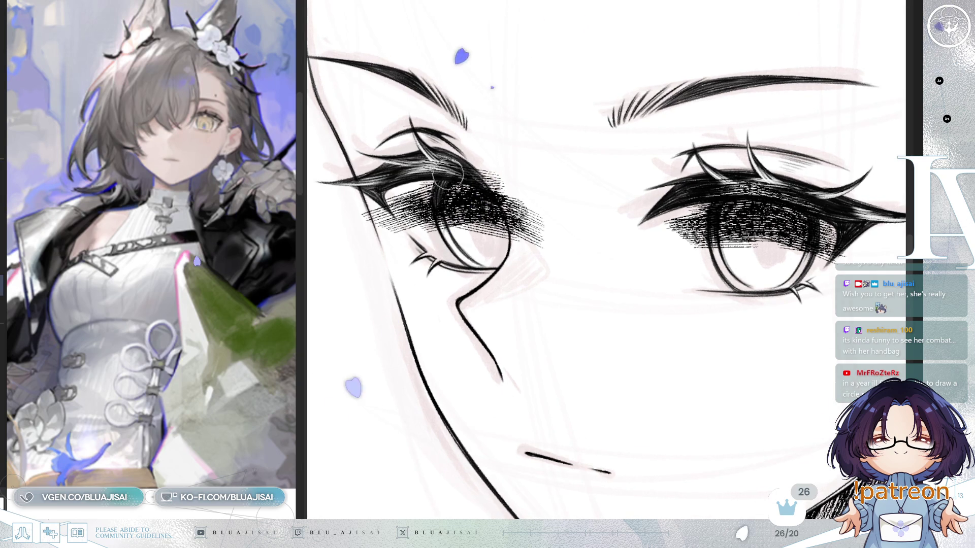
- Lighten parts of the iris hatching in the left eye and beside the right iris
{"action": "left_click_drag", "start_coordinate": [457, 169], "coordinate": [476, 152]}
{"action": "mouse_move", "coordinate": [458, 219]}
{"action": "left_mouse_down"}
{"action": "mouse_move", "coordinate": [445, 167]}
{"action": "mouse_move", "coordinate": [458, 126]}
{"action": "mouse_move", "coordinate": [404, 183]}
{"action": "left_mouse_up"}
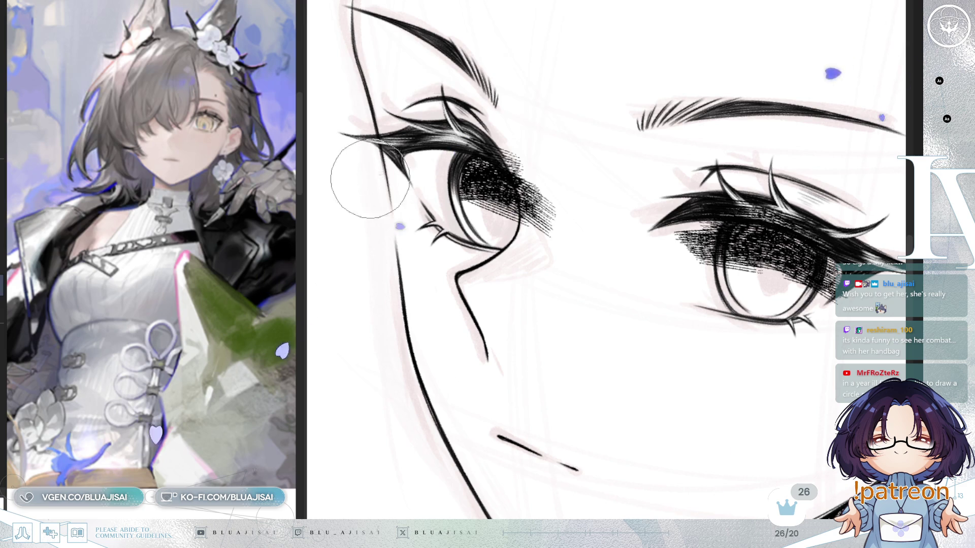
{"action": "key", "text": "h"}
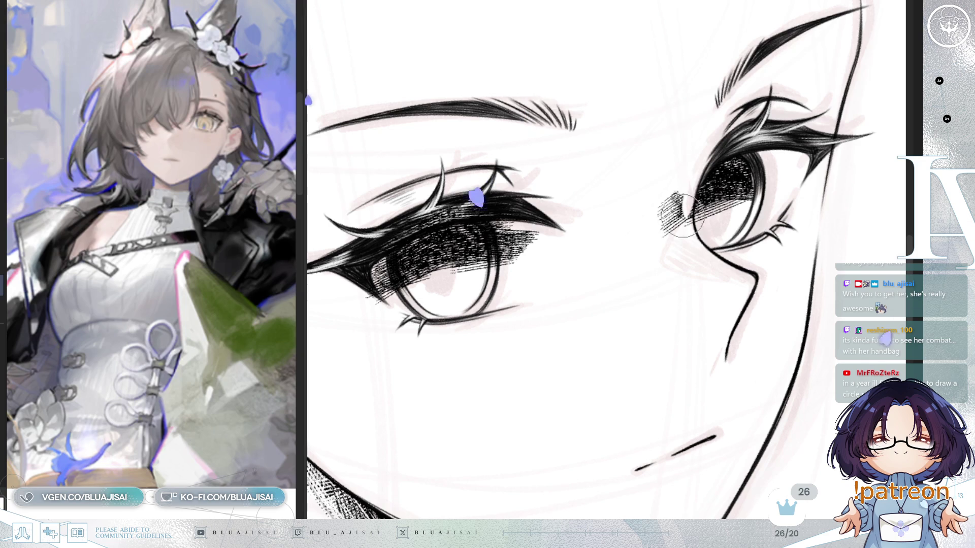
{"action": "mouse_move", "coordinate": [689, 220]}
{"action": "left_mouse_down"}
{"action": "mouse_move", "coordinate": [668, 190]}
{"action": "mouse_move", "coordinate": [700, 209]}
{"action": "mouse_move", "coordinate": [670, 207]}
{"action": "left_mouse_up"}
- Level the eye in view and erase the excess left portion of the right iris hatching
{"action": "mouse_move", "coordinate": [495, 211]}
{"action": "left_mouse_down"}
{"action": "mouse_move", "coordinate": [473, 247]}
{"action": "mouse_move", "coordinate": [560, 179]}
{"action": "left_mouse_up"}
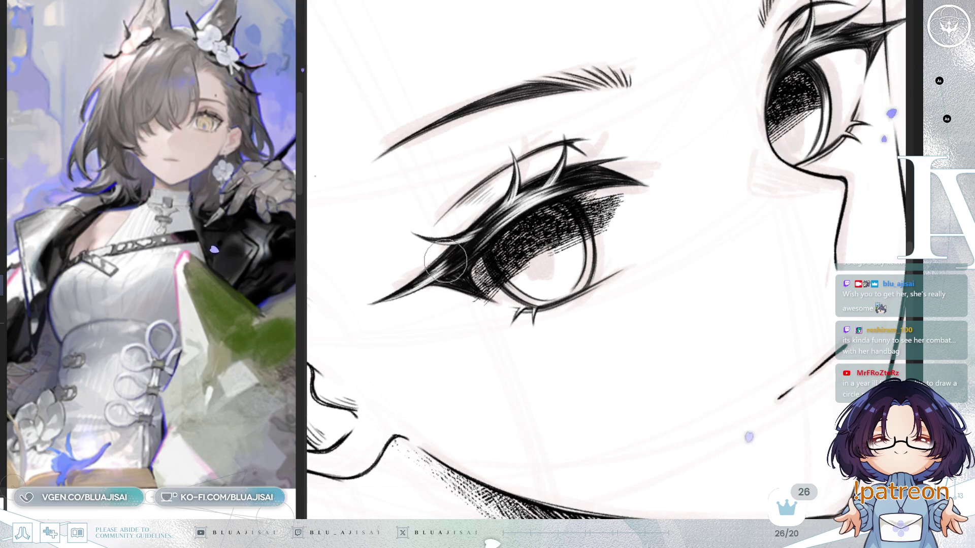
{"action": "left_click_drag", "start_coordinate": [471, 244], "coordinate": [558, 160]}
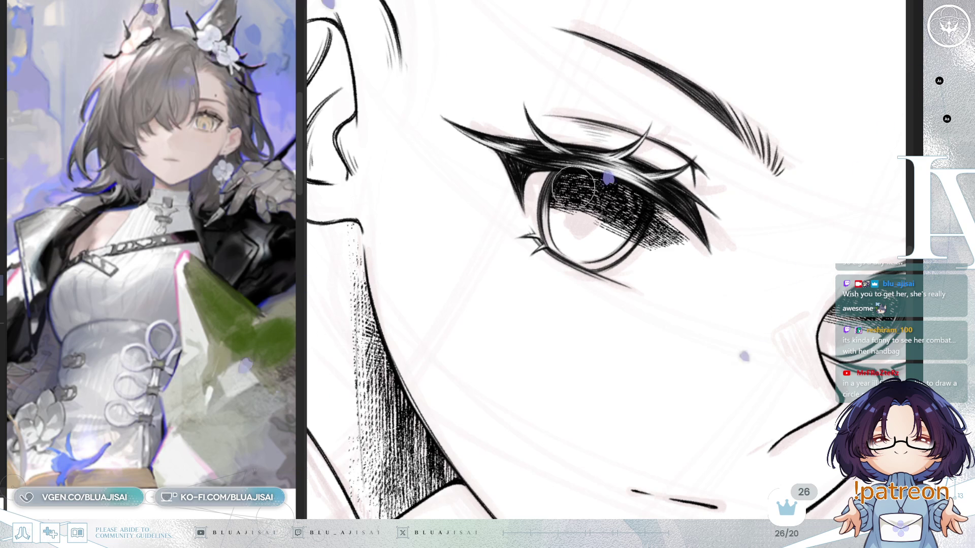
{"action": "key", "text": "Delete"}
{"action": "key", "text": "Delete"}
{"action": "key", "text": "Delete"}
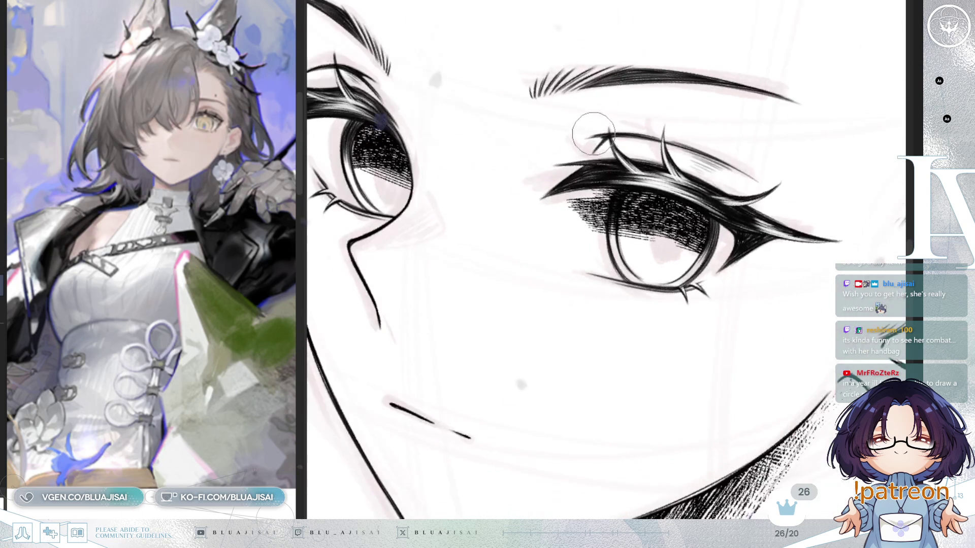
{"action": "mouse_move", "coordinate": [597, 163]}
{"action": "left_mouse_down"}
{"action": "mouse_move", "coordinate": [588, 206]}
{"action": "mouse_move", "coordinate": [609, 228]}
{"action": "left_mouse_up"}
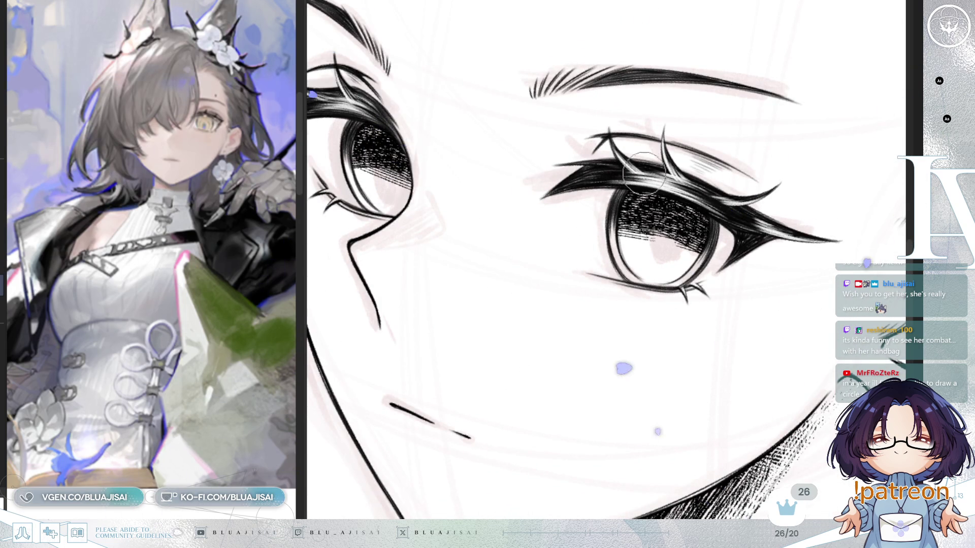
{"action": "scroll", "coordinate": [739, 149], "scroll_direction": "down", "scroll_amount": 1}
- Reposition and mirror the view, then draw a small pupil mark inside the left iris
{"action": "left_click_drag", "start_coordinate": [567, 188], "coordinate": [601, 255]}
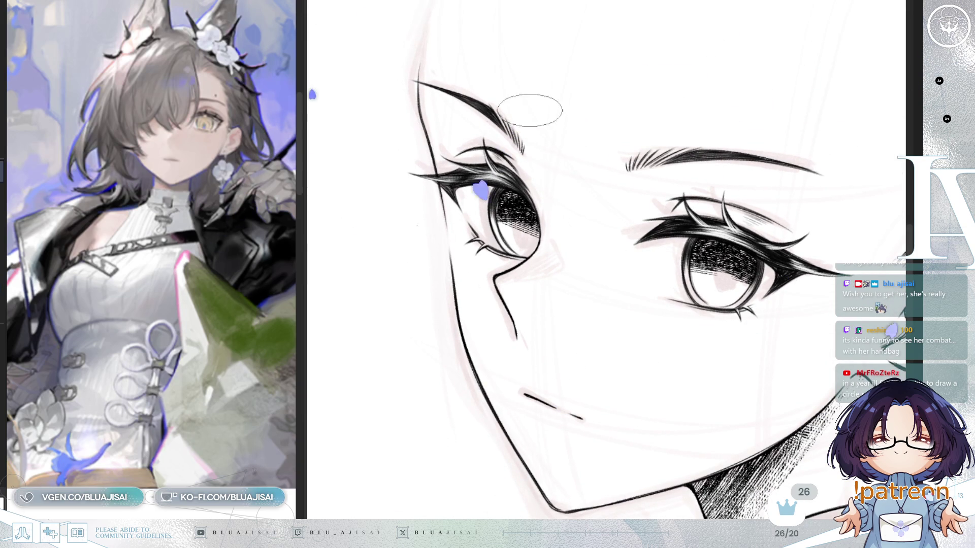
{"action": "scroll", "coordinate": [523, 221], "scroll_direction": "up", "scroll_amount": 1}
{"action": "scroll", "coordinate": [514, 168], "scroll_direction": "up", "scroll_amount": 1}
{"action": "scroll", "coordinate": [518, 179], "scroll_direction": "up", "scroll_amount": 1}
{"action": "scroll", "coordinate": [519, 205], "scroll_direction": "up", "scroll_amount": 1}
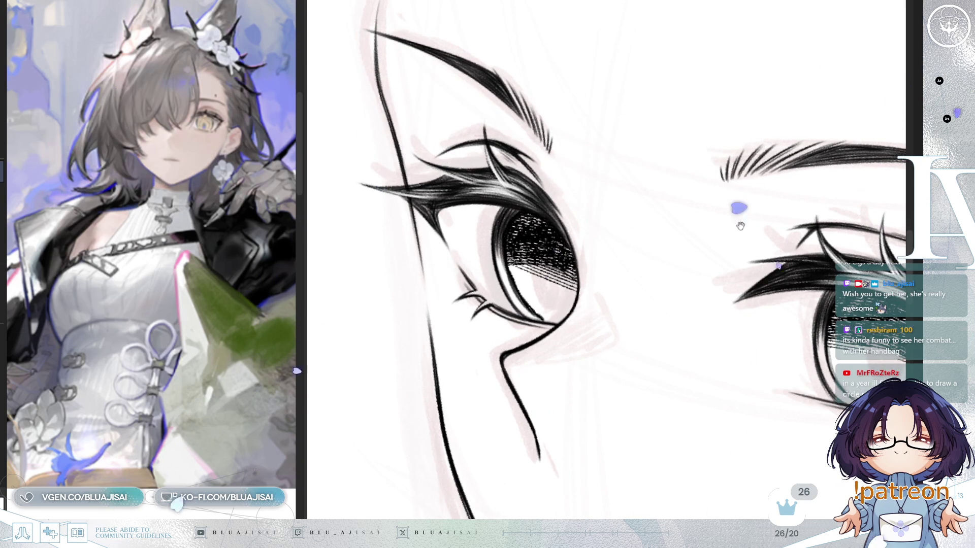
{"action": "left_click_drag", "start_coordinate": [720, 206], "coordinate": [651, 293]}
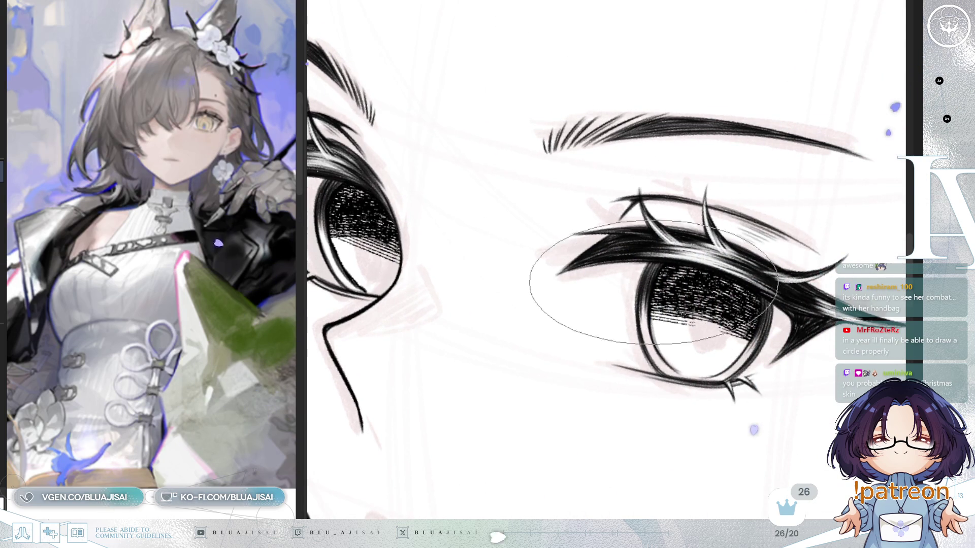
{"action": "mouse_move", "coordinate": [653, 293]}
{"action": "left_mouse_down"}
{"action": "mouse_move", "coordinate": [680, 308]}
{"action": "mouse_move", "coordinate": [652, 180]}
{"action": "left_mouse_up"}
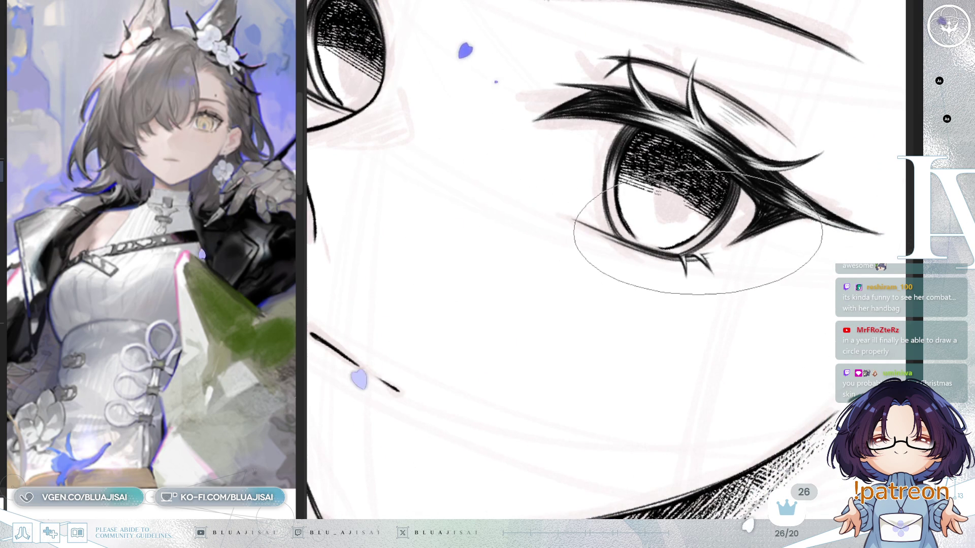
{"action": "mouse_move", "coordinate": [694, 241]}
{"action": "left_mouse_down"}
{"action": "mouse_move", "coordinate": [697, 214]}
{"action": "mouse_move", "coordinate": [685, 229]}
{"action": "left_mouse_up"}
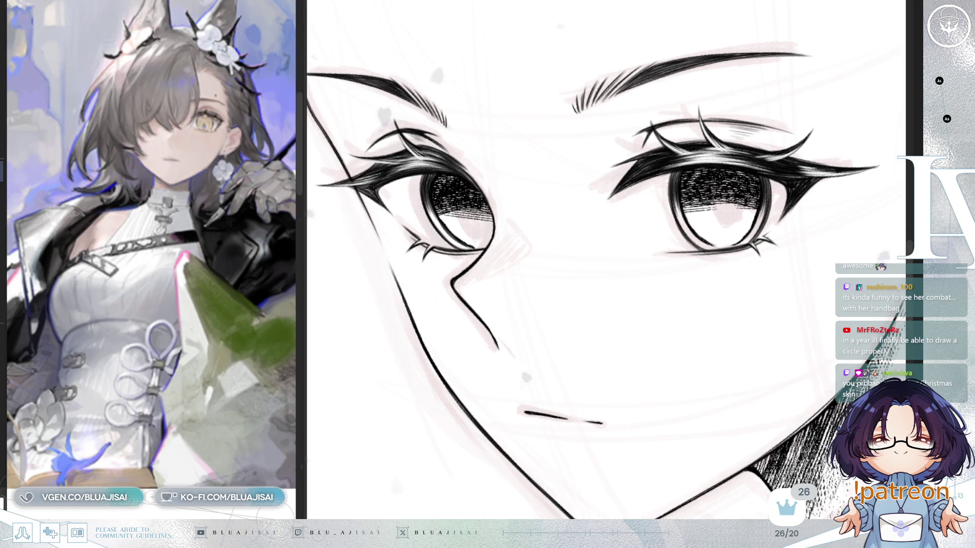
{"action": "scroll", "coordinate": [695, 290], "scroll_direction": "down", "scroll_amount": 2}
{"action": "scroll", "coordinate": [686, 278], "scroll_direction": "down", "scroll_amount": 1}
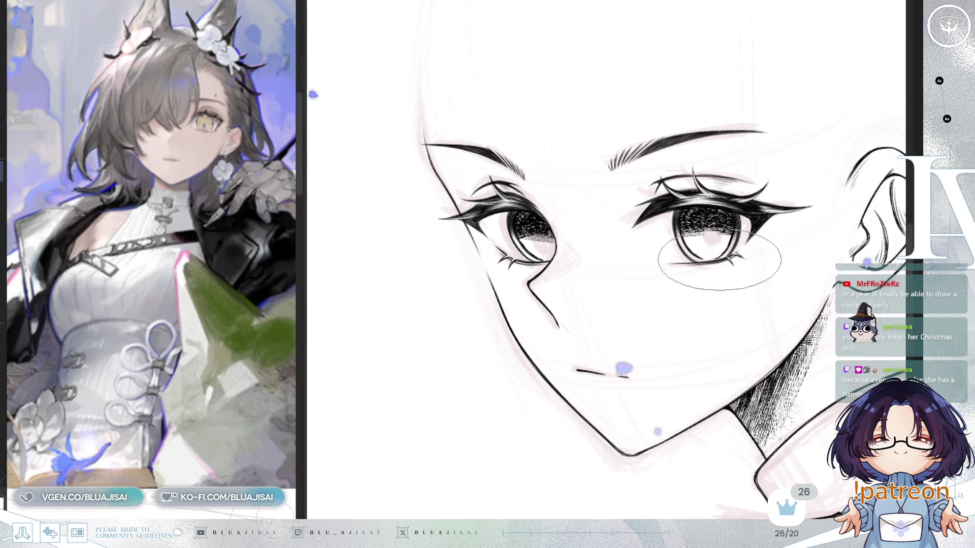
{"action": "key", "text": "h"}
{"action": "key", "text": "h"}
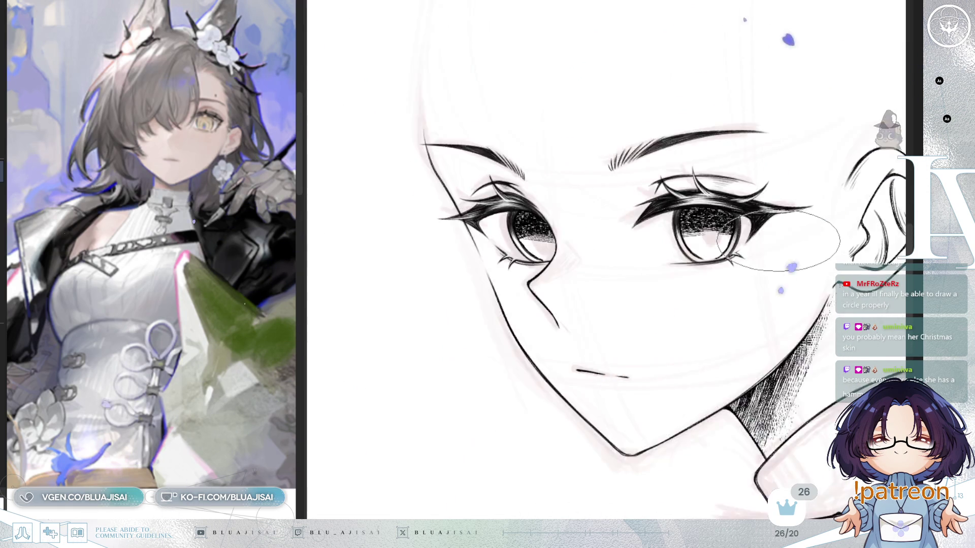
{"action": "scroll", "coordinate": [827, 217], "scroll_direction": "up", "scroll_amount": 1}
{"action": "scroll", "coordinate": [577, 195], "scroll_direction": "up", "scroll_amount": 1}
{"action": "scroll", "coordinate": [468, 66], "scroll_direction": "up", "scroll_amount": 1}
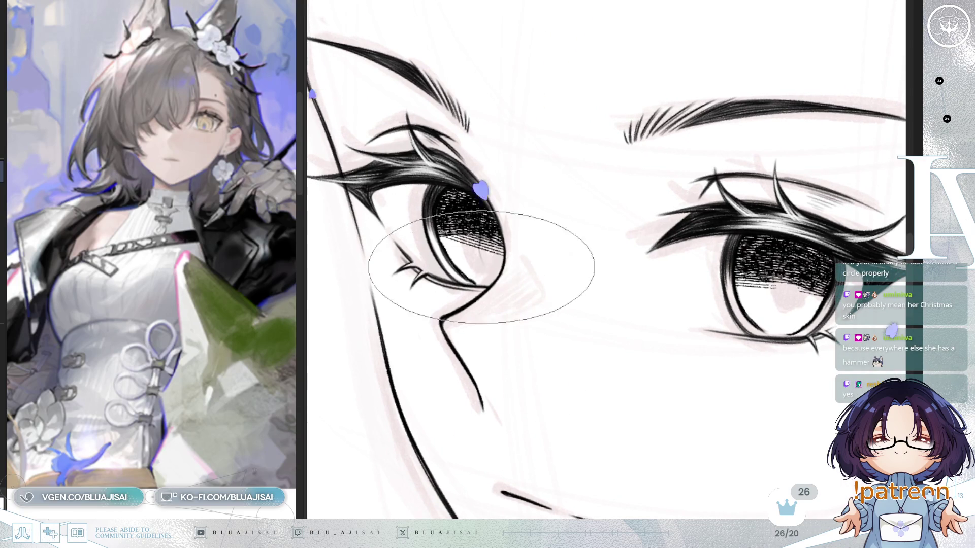
{"action": "left_click_drag", "start_coordinate": [488, 228], "coordinate": [485, 263]}
- Undo the stray pupil mark, then reshape the left slit pupil with a transform
{"action": "key", "text": "ctrl+z"}
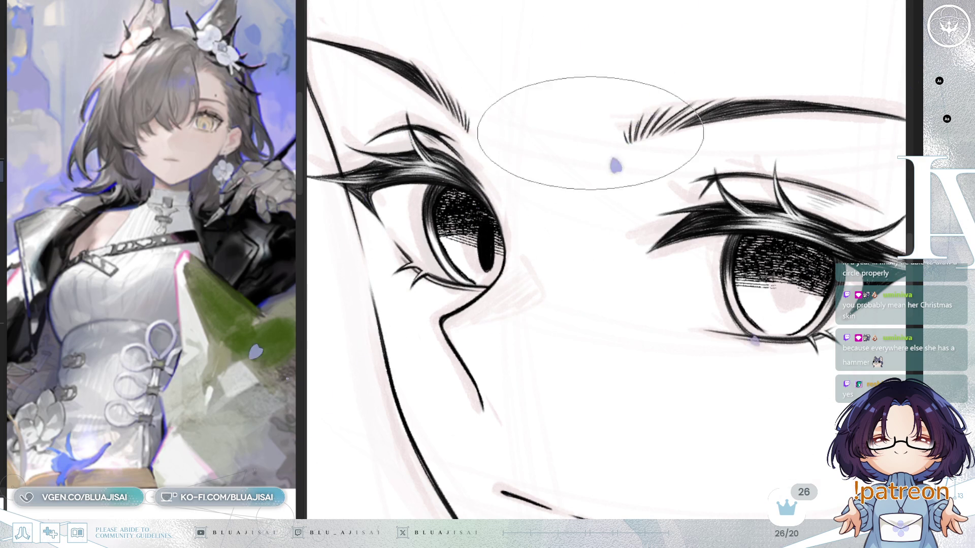
{"action": "key", "text": "h"}
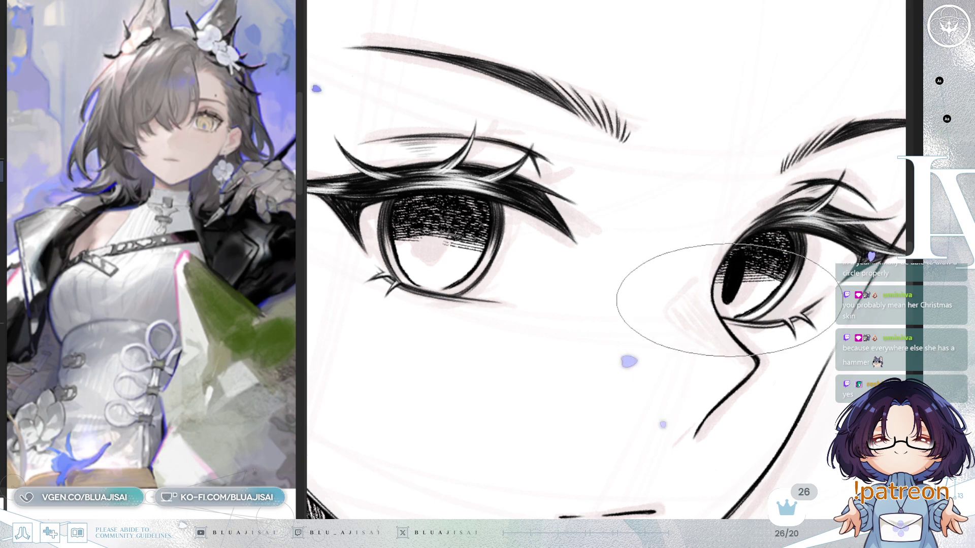
{"action": "scroll", "coordinate": [798, 169], "scroll_direction": "down", "scroll_amount": 2}
{"action": "scroll", "coordinate": [798, 169], "scroll_direction": "down", "scroll_amount": 1}
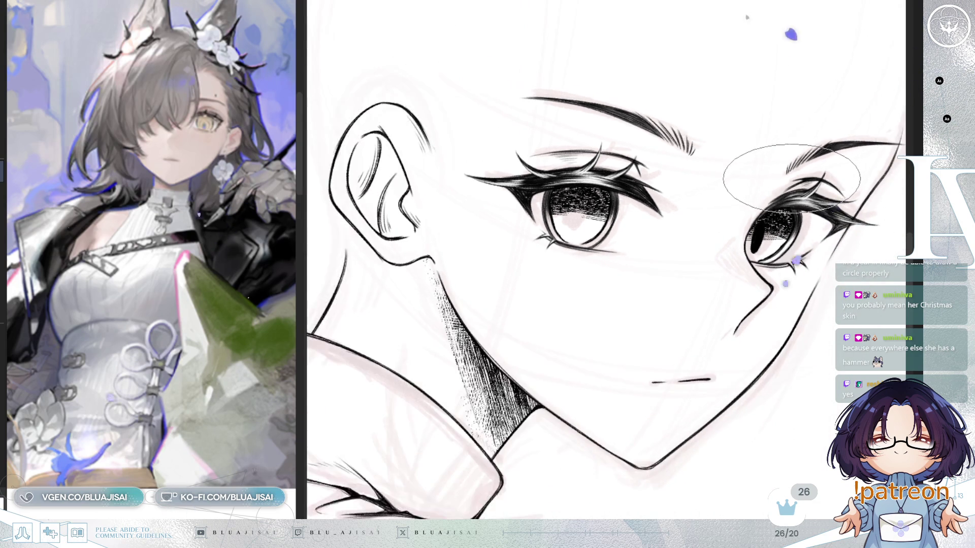
{"action": "key", "text": "h"}
{"action": "key", "text": "End"}
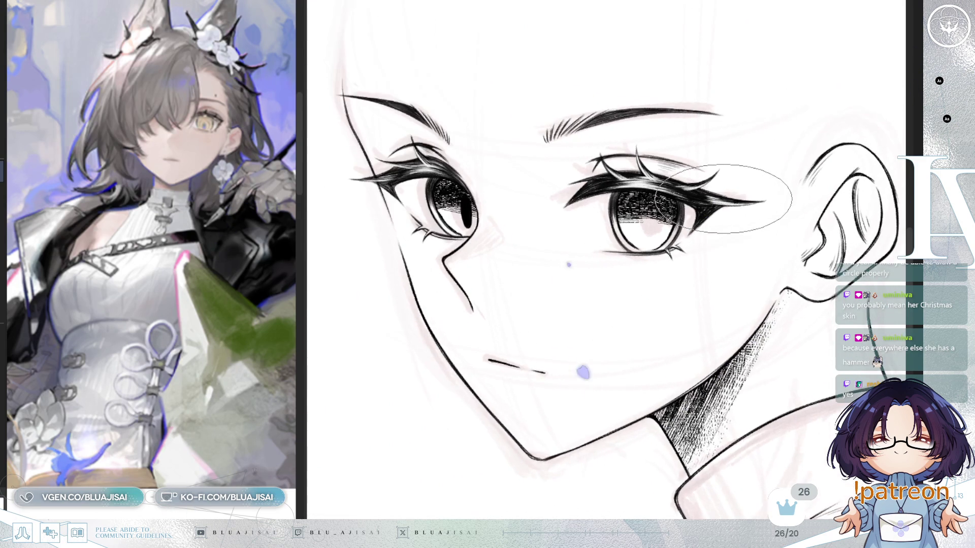
{"action": "key", "text": "ctrl+t"}
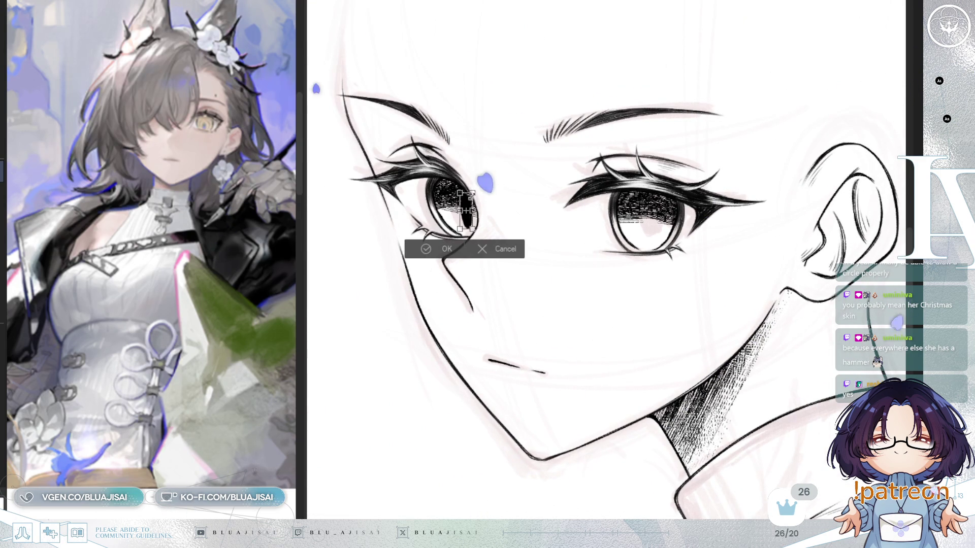
{"action": "scroll", "coordinate": [475, 192], "scroll_direction": "up", "scroll_amount": 1}
{"action": "scroll", "coordinate": [525, 183], "scroll_direction": "up", "scroll_amount": 1}
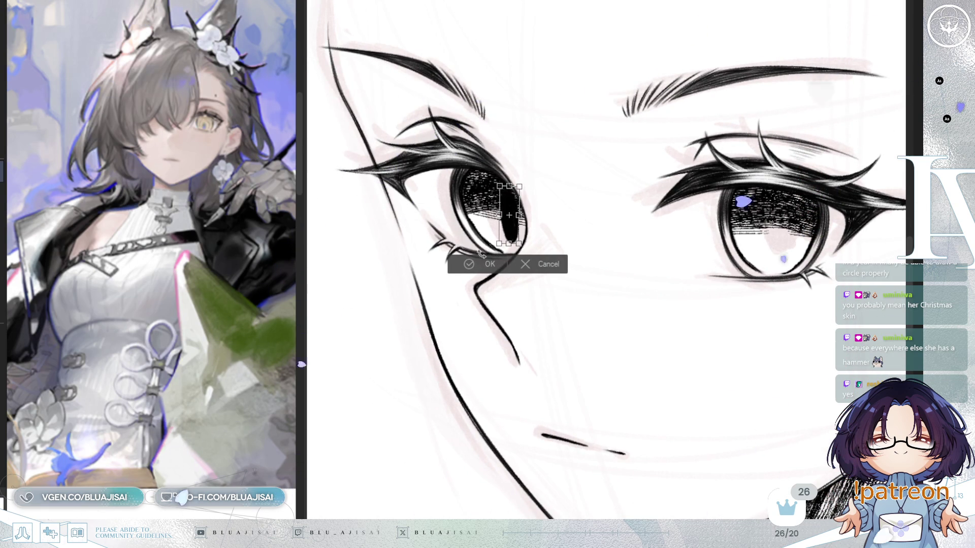
{"action": "key", "text": "Return"}
{"action": "scroll", "coordinate": [545, 168], "scroll_direction": "up", "scroll_amount": 2}
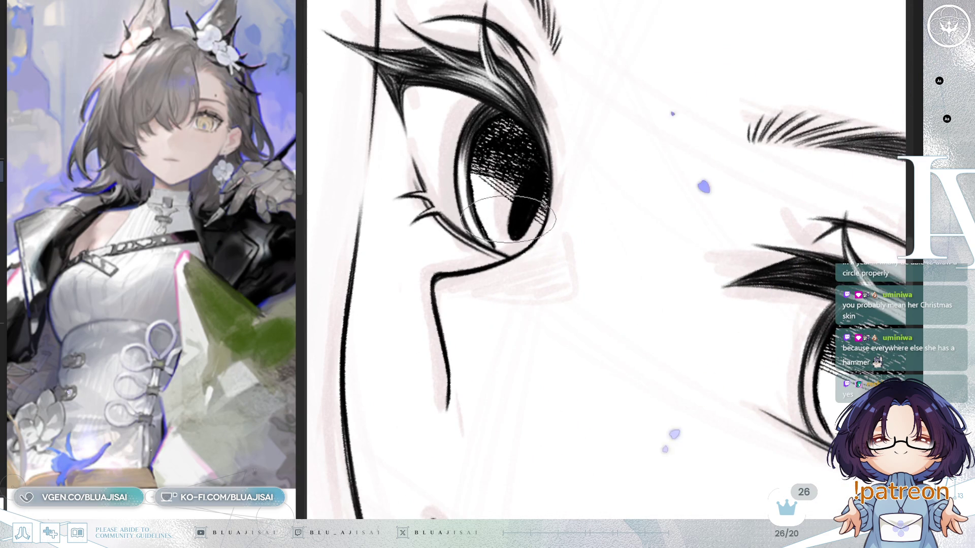
{"action": "scroll", "coordinate": [602, 177], "scroll_direction": "up", "scroll_amount": 1}
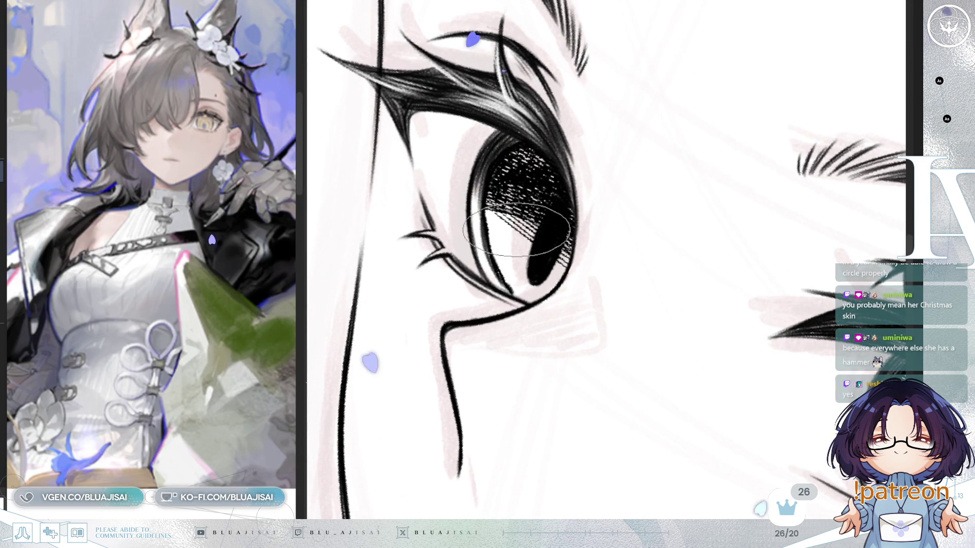
- Add a curve under the left pupil, draw the right slit pupil and tilt it into place with a transform
{"action": "left_click_drag", "start_coordinate": [495, 293], "coordinate": [573, 268]}
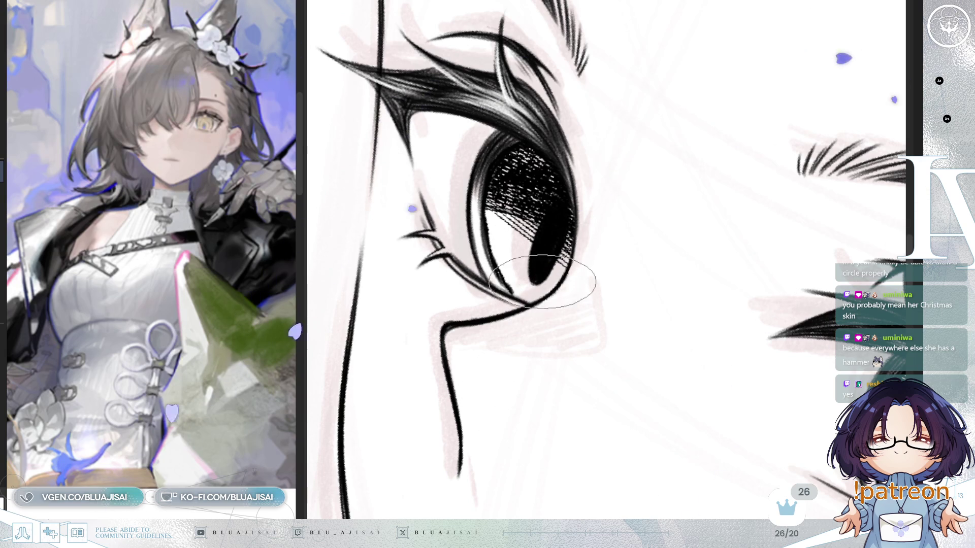
{"action": "key", "text": "Delete"}
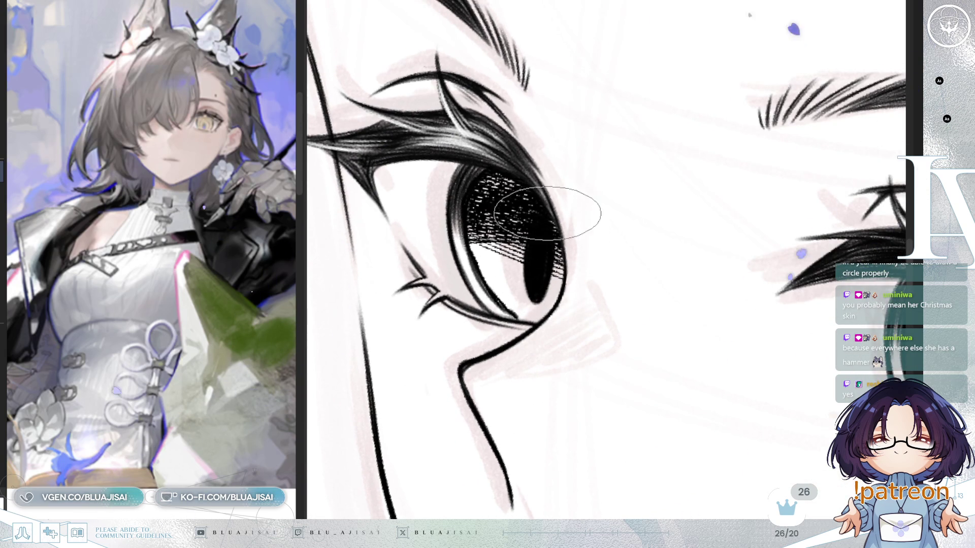
{"action": "scroll", "coordinate": [623, 209], "scroll_direction": "down", "scroll_amount": 3}
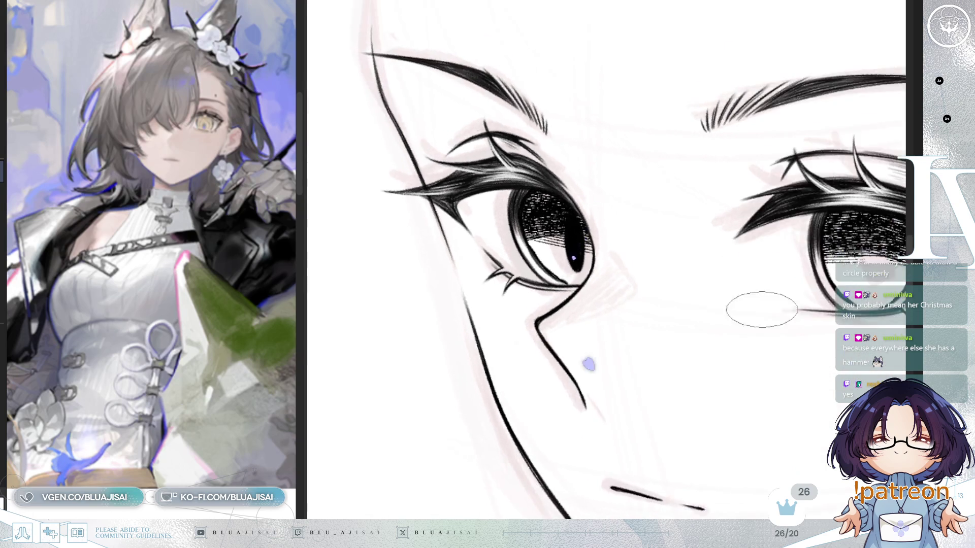
{"action": "scroll", "coordinate": [651, 296], "scroll_direction": "up", "scroll_amount": 1}
{"action": "scroll", "coordinate": [672, 293], "scroll_direction": "down", "scroll_amount": 1}
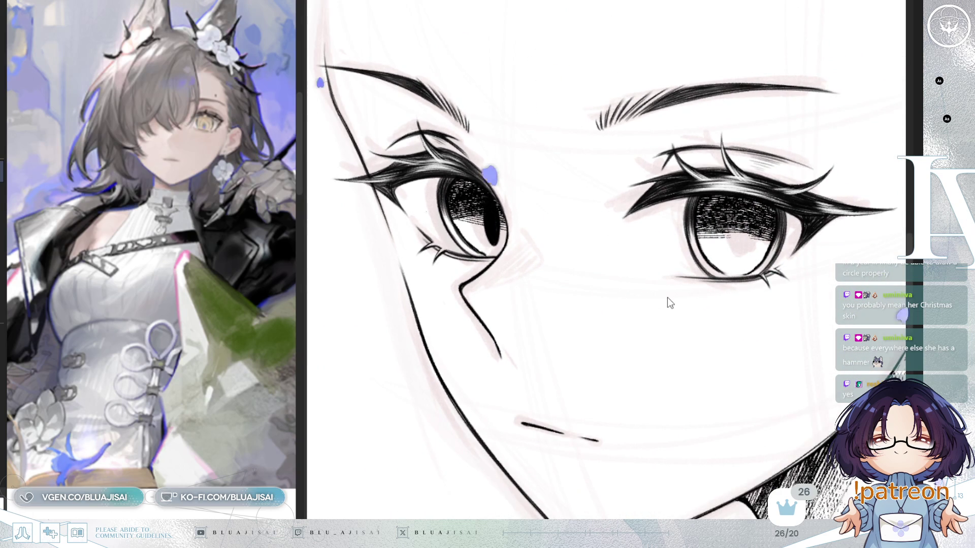
{"action": "left_click_drag", "start_coordinate": [736, 206], "coordinate": [743, 240]}
{"action": "key", "text": "ctrl+t"}
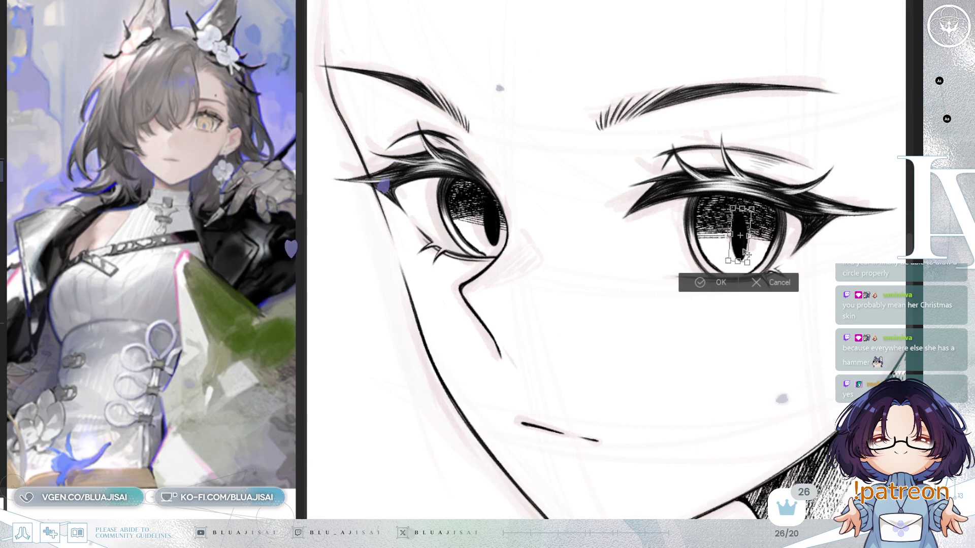
{"action": "left_click_drag", "start_coordinate": [751, 239], "coordinate": [741, 254]}
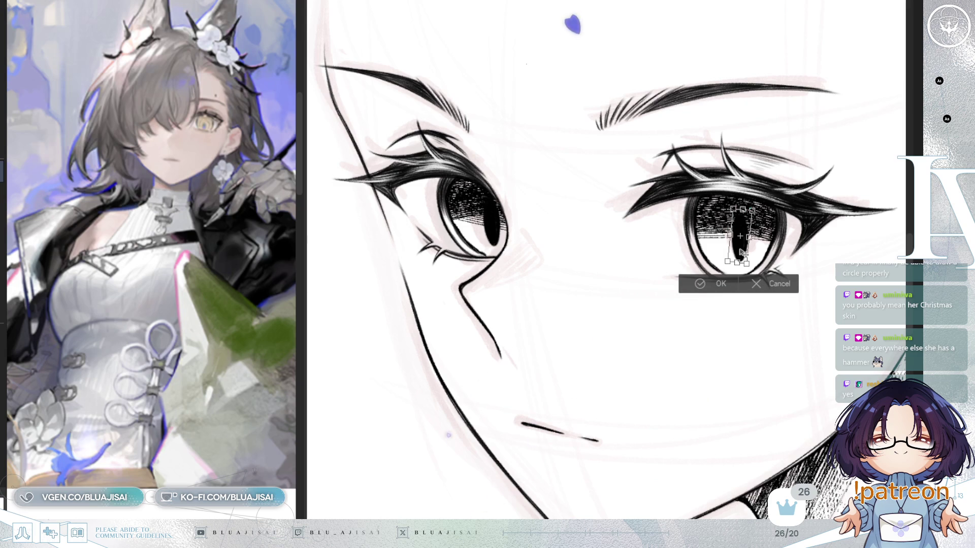
{"action": "key", "text": "Return"}
{"action": "scroll", "coordinate": [678, 301], "scroll_direction": "down", "scroll_amount": 2}
{"action": "scroll", "coordinate": [678, 300], "scroll_direction": "down", "scroll_amount": 2}
{"action": "scroll", "coordinate": [806, 285], "scroll_direction": "down", "scroll_amount": 1}
{"action": "left_click_drag", "start_coordinate": [806, 286], "coordinate": [782, 227]}
{"action": "key", "text": "h"}
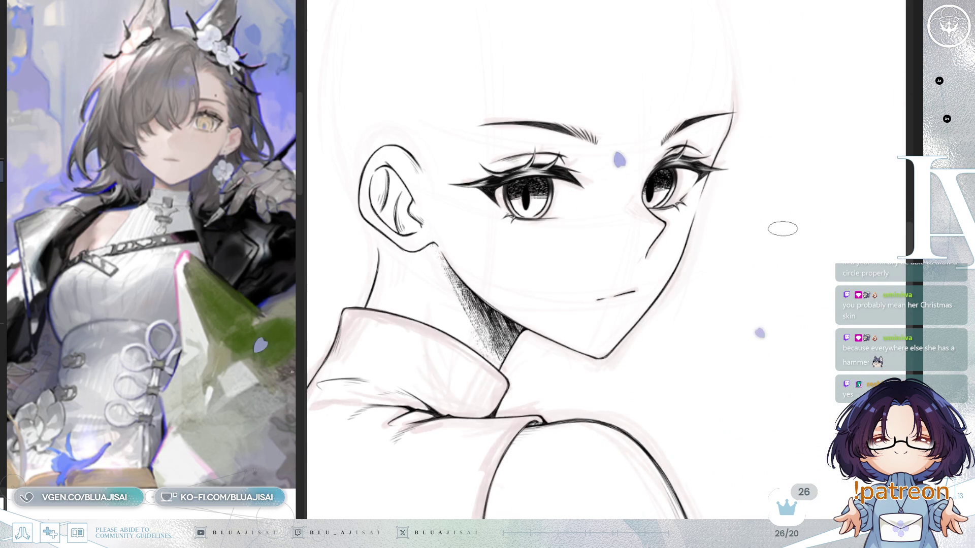
{"action": "scroll", "coordinate": [782, 228], "scroll_direction": "up", "scroll_amount": 1}
{"action": "scroll", "coordinate": [784, 252], "scroll_direction": "up", "scroll_amount": 1}
{"action": "scroll", "coordinate": [786, 276], "scroll_direction": "up", "scroll_amount": 1}
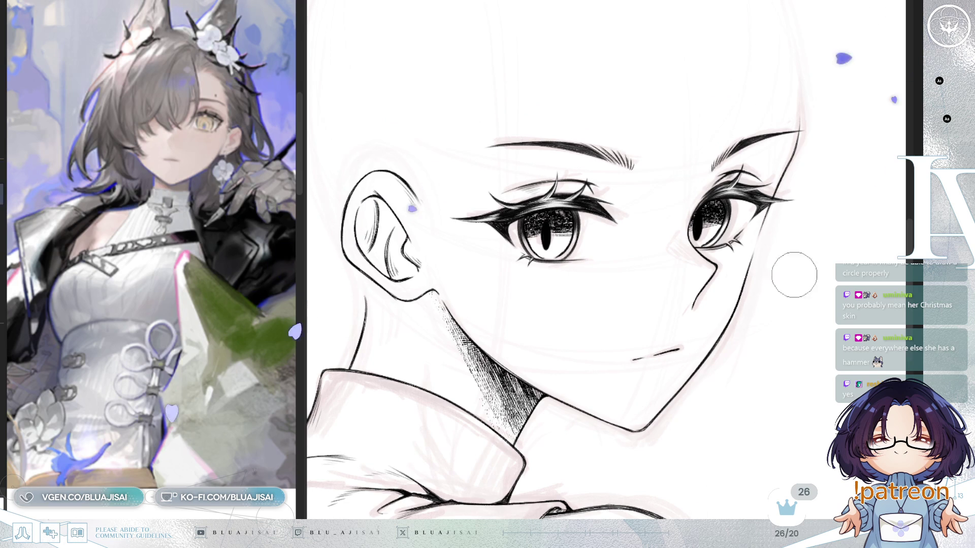
{"action": "scroll", "coordinate": [522, 289], "scroll_direction": "up", "scroll_amount": 1}
{"action": "scroll", "coordinate": [522, 289], "scroll_direction": "up", "scroll_amount": 1}
{"action": "scroll", "coordinate": [631, 256], "scroll_direction": "up", "scroll_amount": 1}
{"action": "scroll", "coordinate": [631, 256], "scroll_direction": "up", "scroll_amount": 1}
{"action": "key", "text": "Delete"}
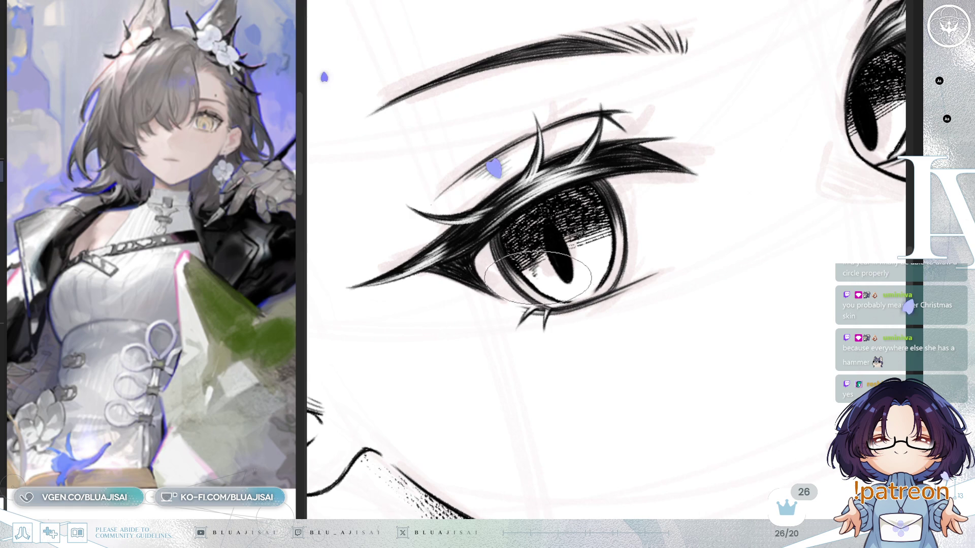
- Hatch spiky marks along the lower iris rim, then rotate and mirror the view to review both eyes
{"action": "left_click_drag", "start_coordinate": [545, 282], "coordinate": [565, 292]}
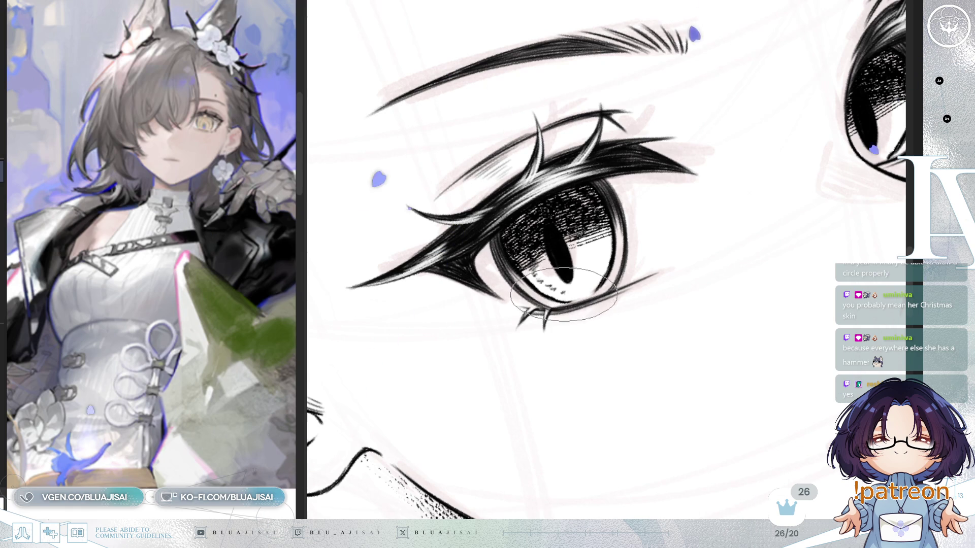
{"action": "left_click_drag", "start_coordinate": [593, 243], "coordinate": [599, 256]}
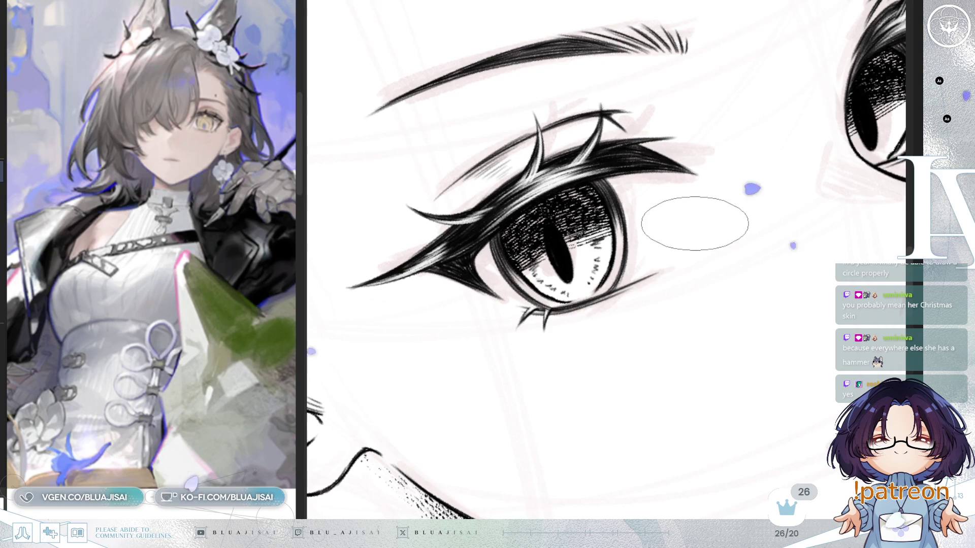
{"action": "left_click_drag", "start_coordinate": [689, 217], "coordinate": [564, 259]}
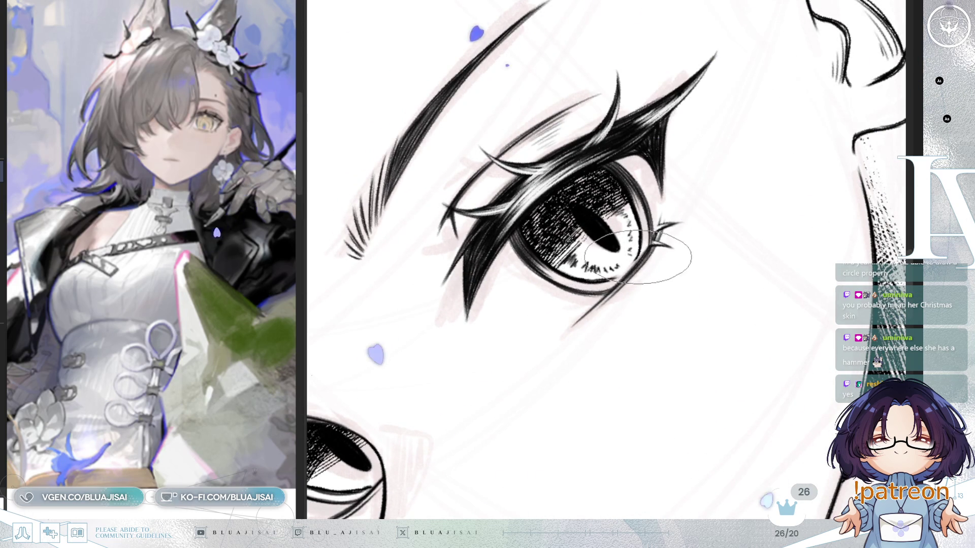
{"action": "left_click_drag", "start_coordinate": [613, 268], "coordinate": [657, 226]}
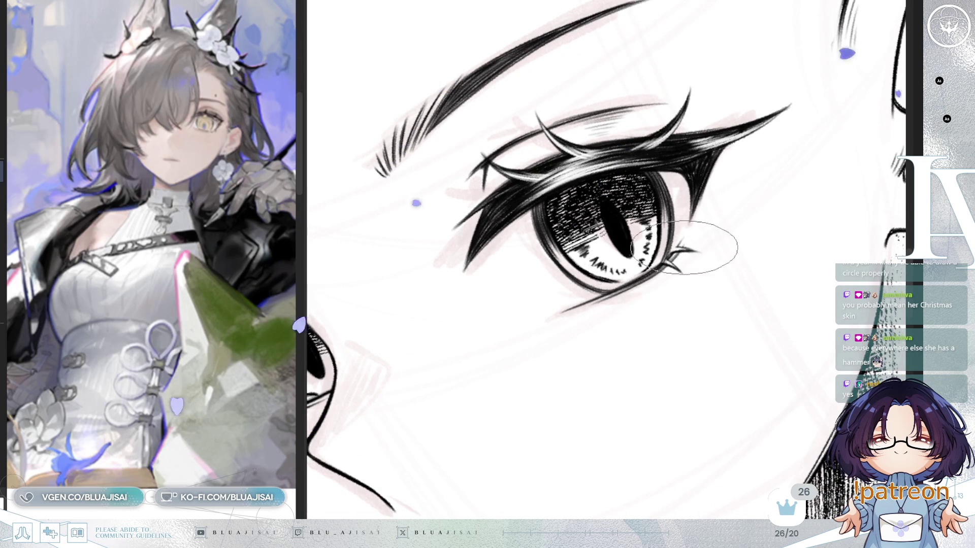
{"action": "scroll", "coordinate": [643, 262], "scroll_direction": "down", "scroll_amount": 2}
{"action": "scroll", "coordinate": [761, 216], "scroll_direction": "down", "scroll_amount": 2}
{"action": "scroll", "coordinate": [761, 211], "scroll_direction": "down", "scroll_amount": 2}
{"action": "scroll", "coordinate": [606, 259], "scroll_direction": "up", "scroll_amount": 2}
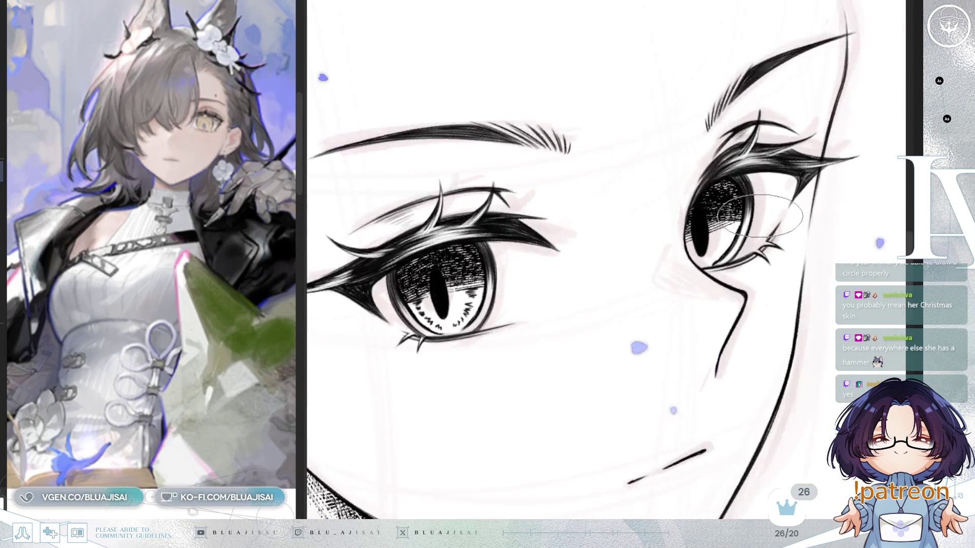
{"action": "mouse_move", "coordinate": [609, 251]}
{"action": "left_mouse_down"}
{"action": "mouse_move", "coordinate": [560, 312]}
{"action": "mouse_move", "coordinate": [575, 240]}
{"action": "left_mouse_up"}
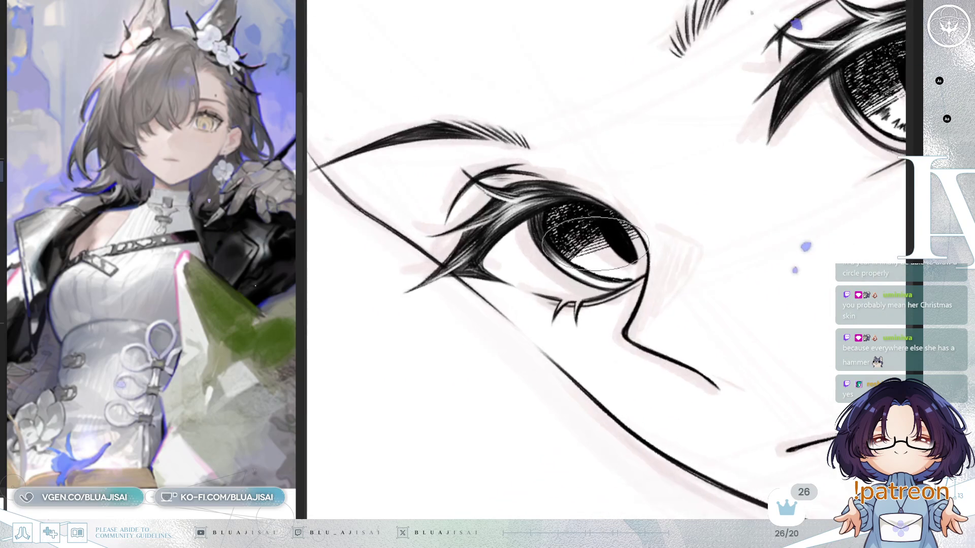
{"action": "scroll", "coordinate": [575, 240], "scroll_direction": "up", "scroll_amount": 1}
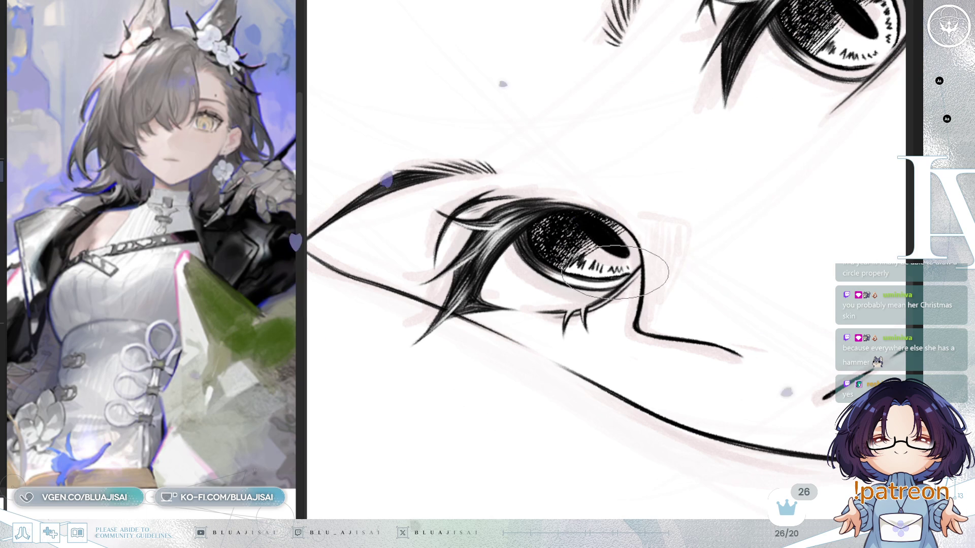
{"action": "mouse_move", "coordinate": [631, 251]}
{"action": "left_mouse_down"}
{"action": "mouse_move", "coordinate": [739, 217]}
{"action": "mouse_move", "coordinate": [696, 304]}
{"action": "left_mouse_up"}
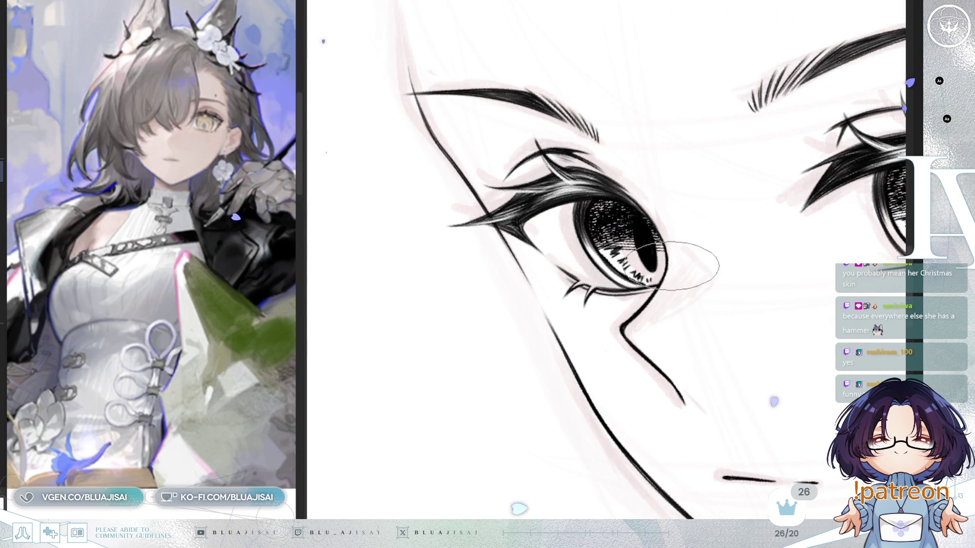
{"action": "key", "text": "h"}
{"action": "scroll", "coordinate": [741, 235], "scroll_direction": "down", "scroll_amount": 2}
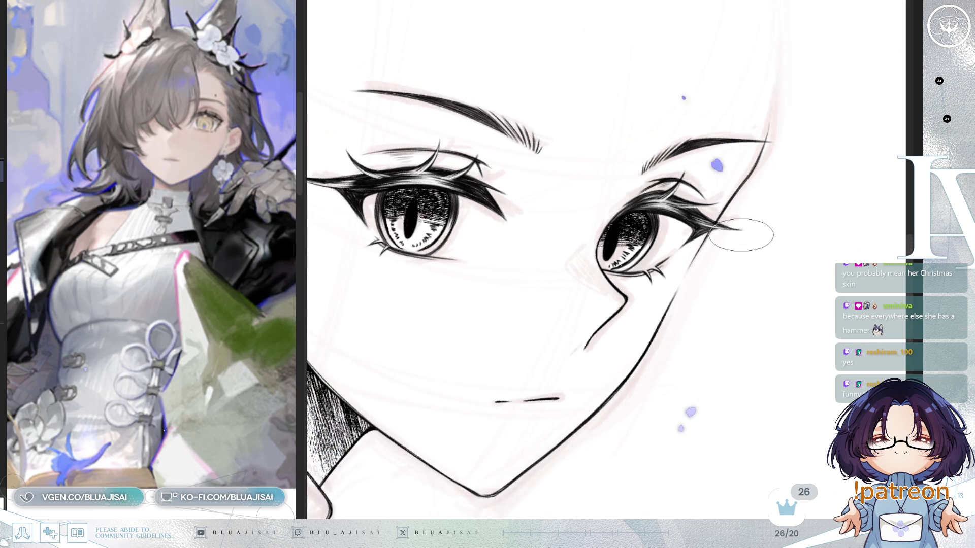
{"action": "scroll", "coordinate": [741, 235], "scroll_direction": "down", "scroll_amount": 2}
- Flip, pan and rotate the canvas to review the whole face before greying the lineart
{"action": "key", "text": "h"}
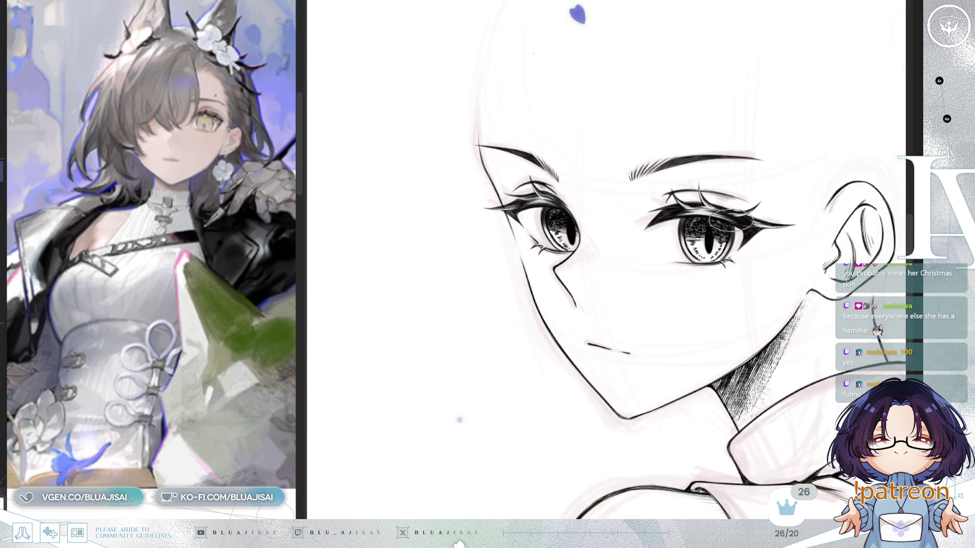
{"action": "left_click_drag", "start_coordinate": [750, 244], "coordinate": [666, 229]}
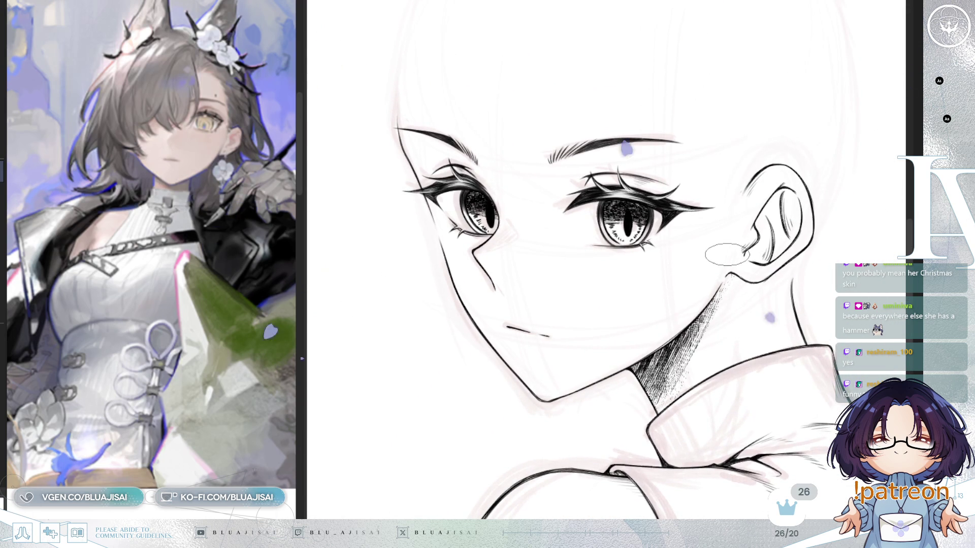
{"action": "left_click_drag", "start_coordinate": [727, 256], "coordinate": [651, 277]}
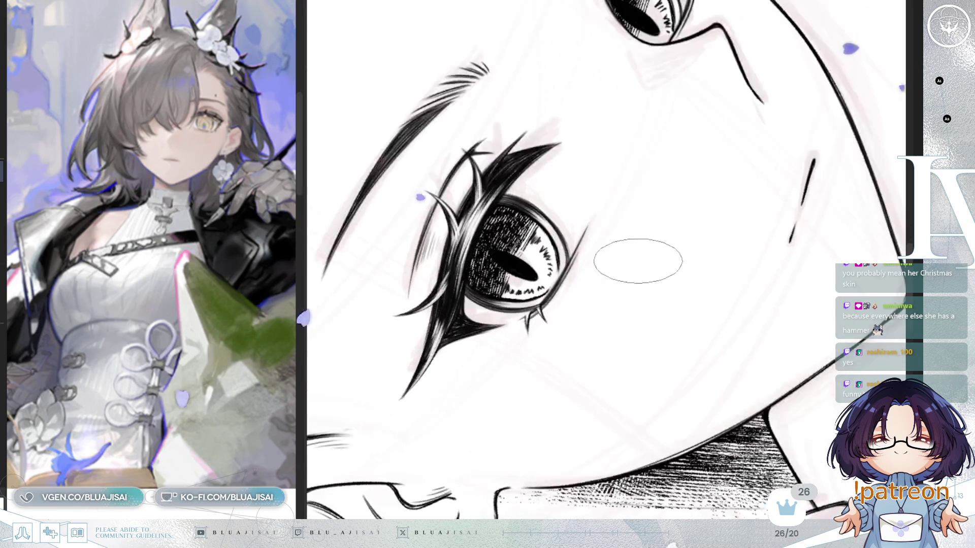
{"action": "left_click_drag", "start_coordinate": [610, 244], "coordinate": [591, 222]}
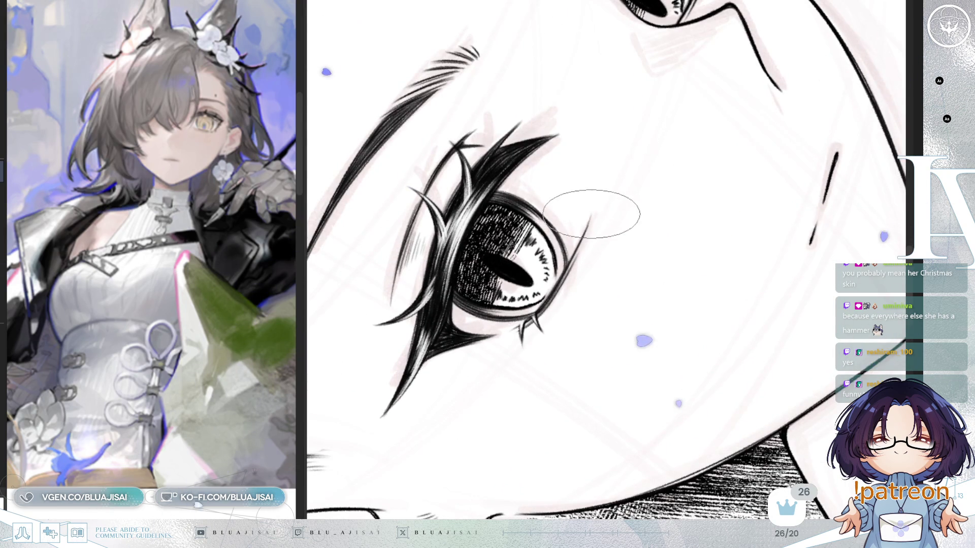
{"action": "left_click_drag", "start_coordinate": [591, 220], "coordinate": [653, 258]}
{"action": "scroll", "coordinate": [653, 257], "scroll_direction": "down", "scroll_amount": 1}
{"action": "scroll", "coordinate": [654, 256], "scroll_direction": "down", "scroll_amount": 1}
{"action": "scroll", "coordinate": [660, 255], "scroll_direction": "down", "scroll_amount": 1}
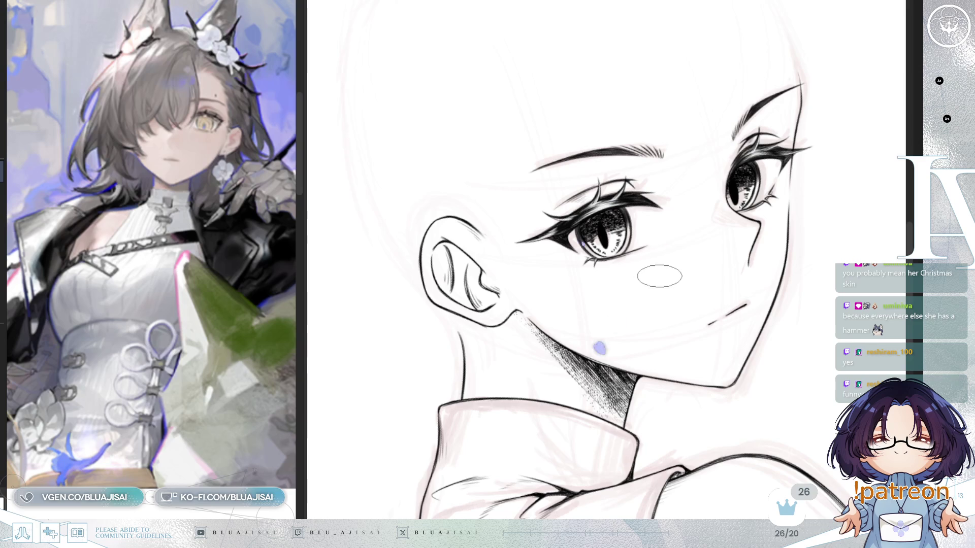
{"action": "left_click_drag", "start_coordinate": [604, 340], "coordinate": [538, 440]}
{"action": "left_click_drag", "start_coordinate": [824, 206], "coordinate": [795, 261]}
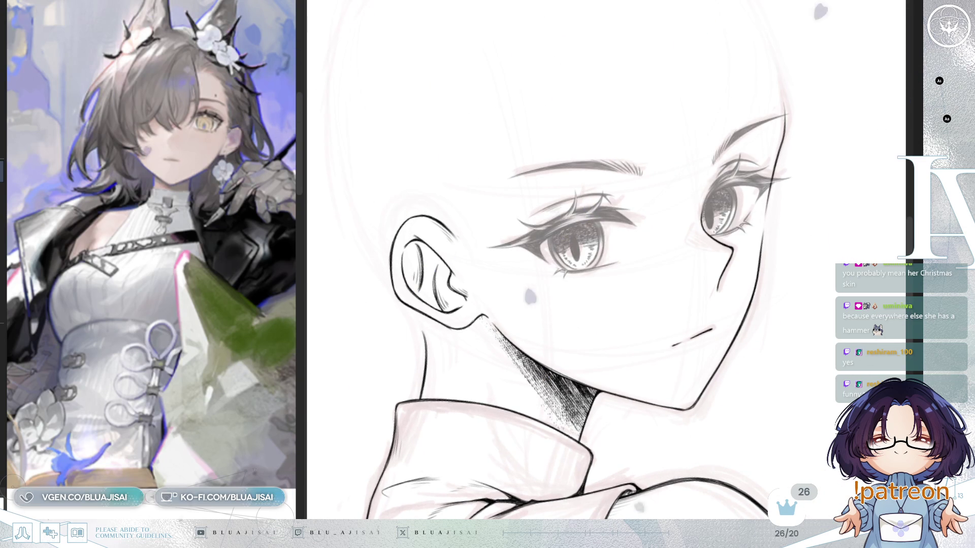
- Duplicate the left eye's white oval highlights and drag the copy onto the right eye
{"action": "key", "text": "End"}
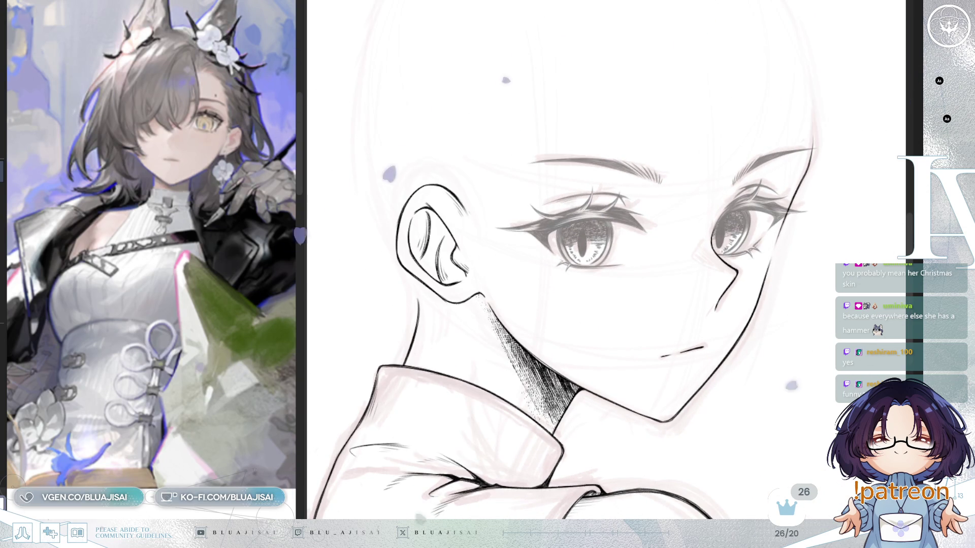
{"action": "key", "text": "h"}
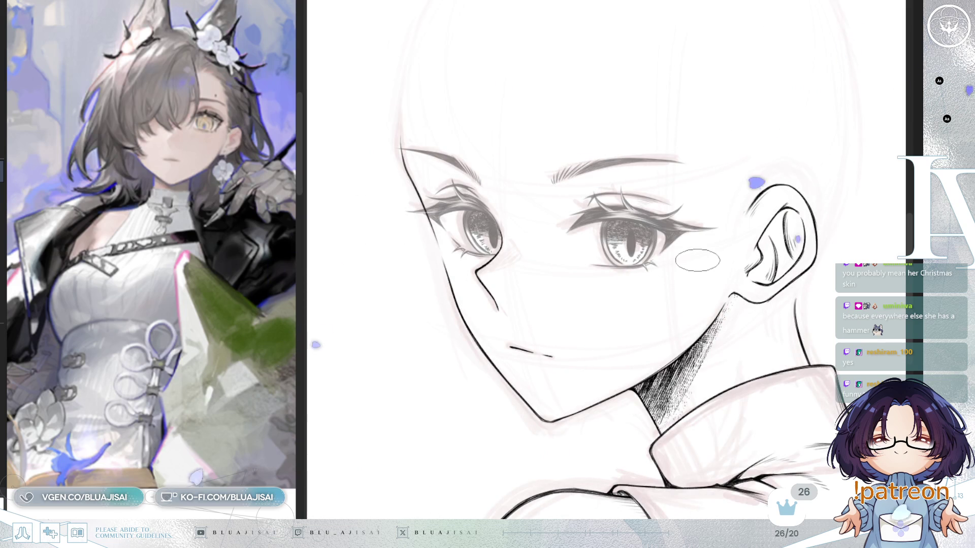
{"action": "scroll", "coordinate": [488, 228], "scroll_direction": "up", "scroll_amount": 1}
{"action": "scroll", "coordinate": [488, 227], "scroll_direction": "up", "scroll_amount": 2}
{"action": "scroll", "coordinate": [488, 227], "scroll_direction": "up", "scroll_amount": 2}
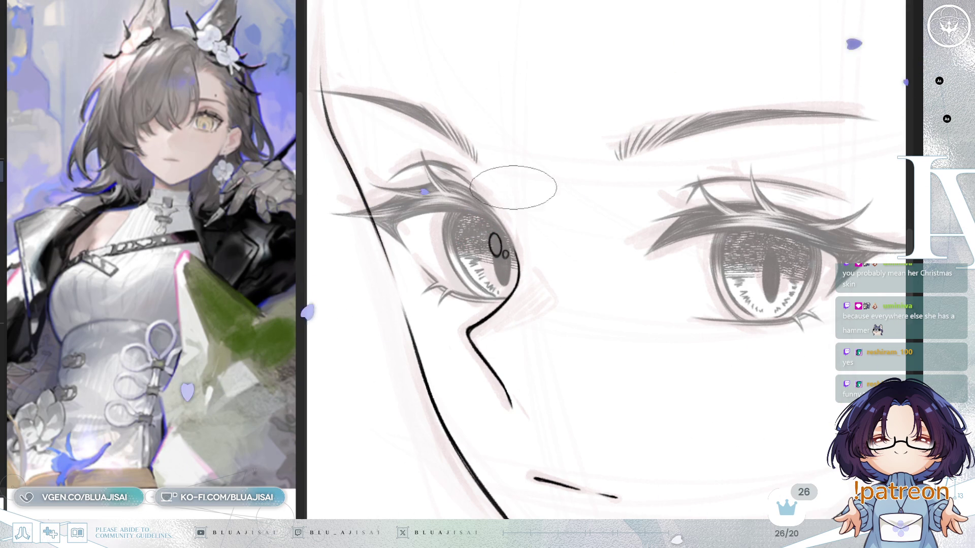
{"action": "mouse_move", "coordinate": [503, 242]}
{"action": "left_mouse_down"}
{"action": "mouse_move", "coordinate": [596, 275]}
{"action": "mouse_move", "coordinate": [584, 268]}
{"action": "left_mouse_up"}
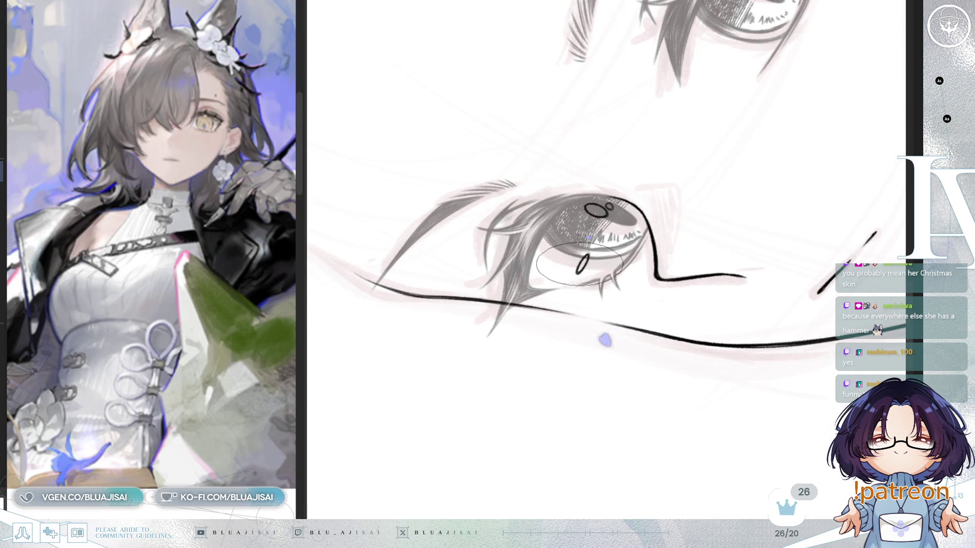
{"action": "mouse_move", "coordinate": [591, 259]}
{"action": "left_mouse_down"}
{"action": "mouse_move", "coordinate": [716, 248]}
{"action": "mouse_move", "coordinate": [587, 268]}
{"action": "mouse_move", "coordinate": [598, 278]}
{"action": "left_mouse_up"}
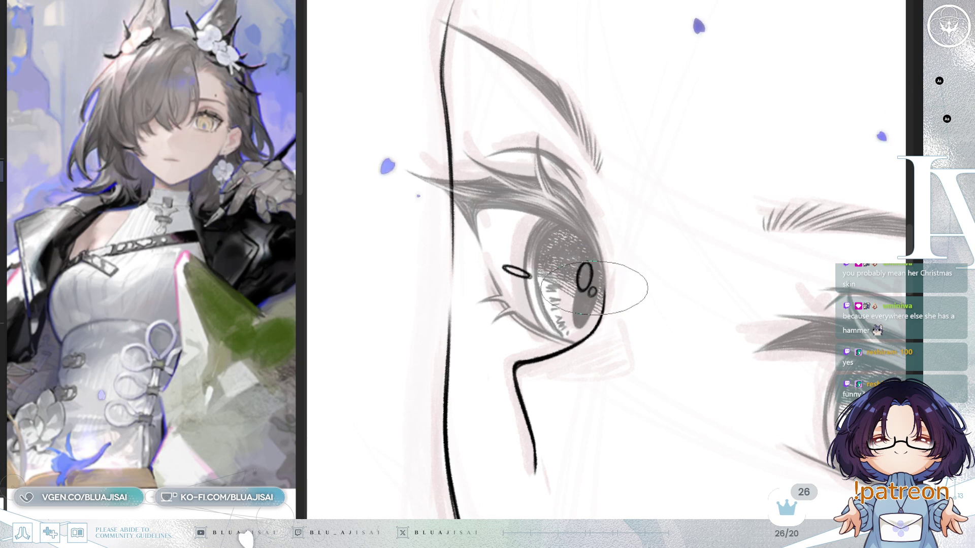
{"action": "left_click_drag", "start_coordinate": [663, 221], "coordinate": [700, 304]}
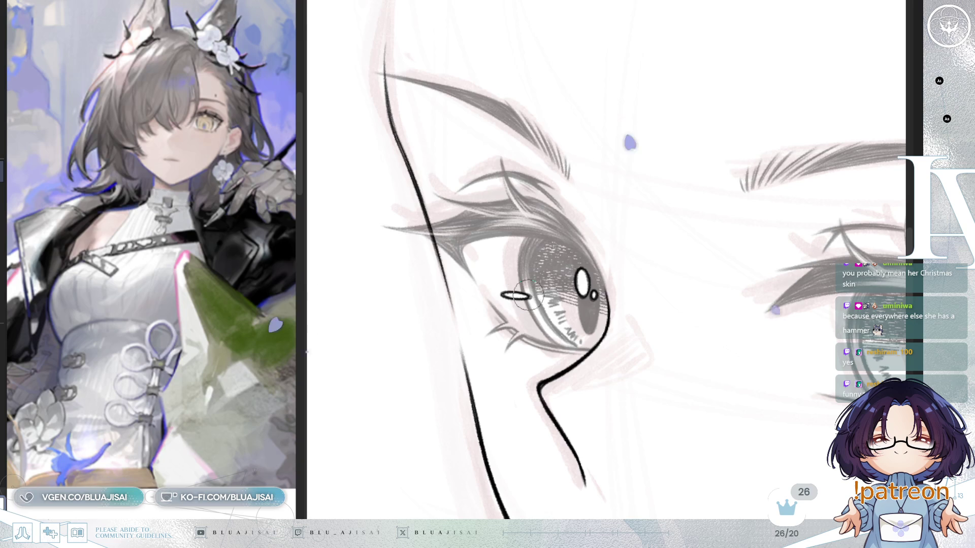
{"action": "left_click_drag", "start_coordinate": [670, 213], "coordinate": [621, 195]}
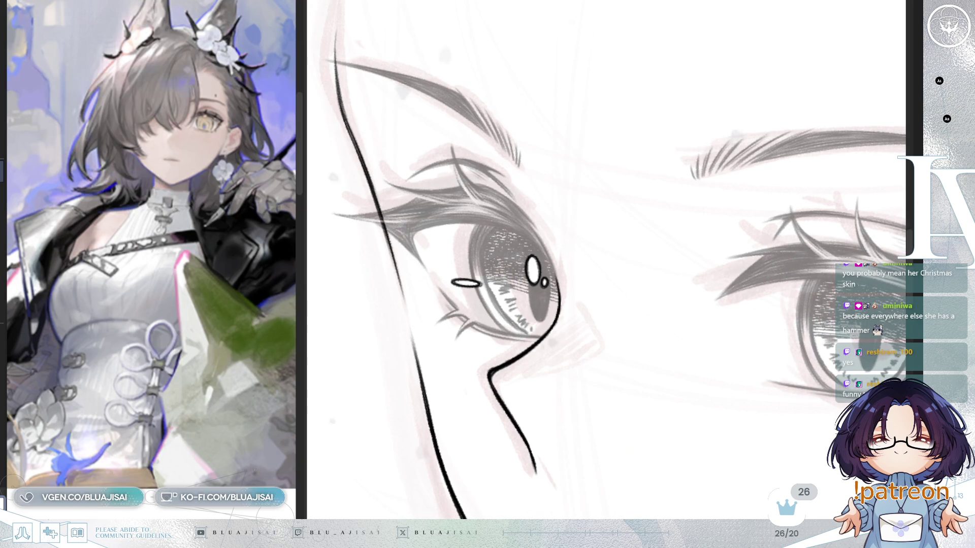
{"action": "left_click_drag", "start_coordinate": [752, 336], "coordinate": [676, 262]}
{"action": "key", "text": "ctrl+t"}
{"action": "mouse_move", "coordinate": [508, 189]}
{"action": "left_mouse_down"}
{"action": "mouse_move", "coordinate": [858, 239]}
{"action": "mouse_move", "coordinate": [802, 227]}
{"action": "mouse_move", "coordinate": [782, 271]}
{"action": "left_mouse_up"}
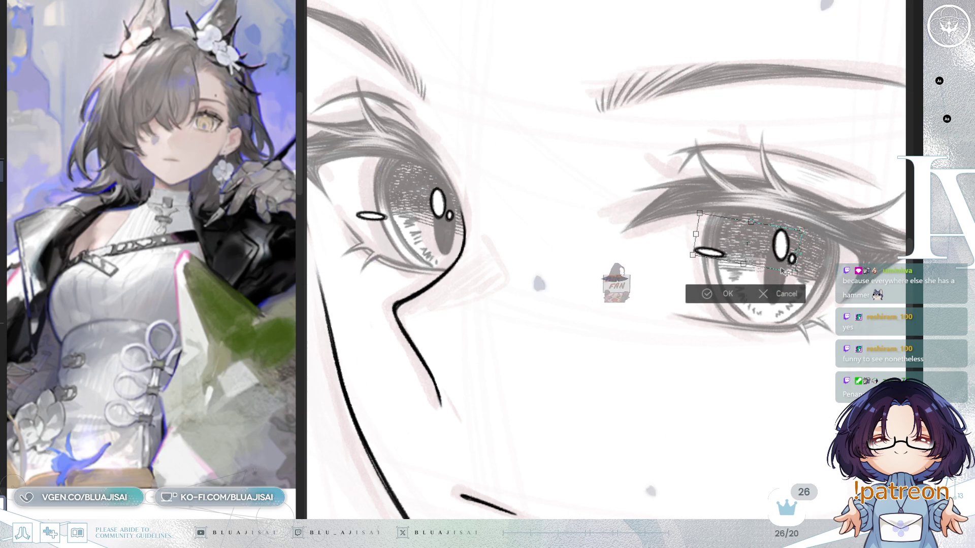
- Confirm the pasted highlights, move the right eye's small horizontal glint down into place, deselect and fit to view
{"action": "left_click_drag", "start_coordinate": [784, 267], "coordinate": [784, 267]}
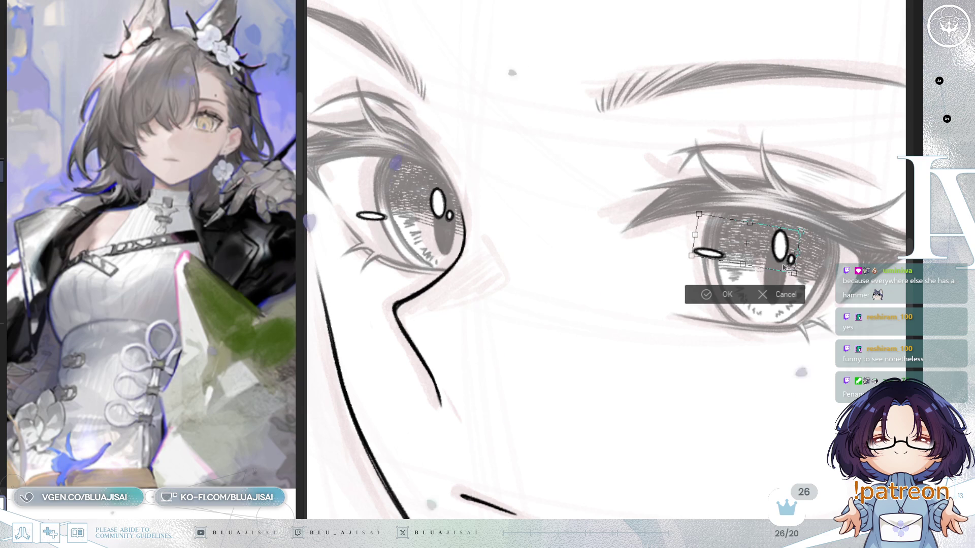
{"action": "left_click", "coordinate": [708, 294]}
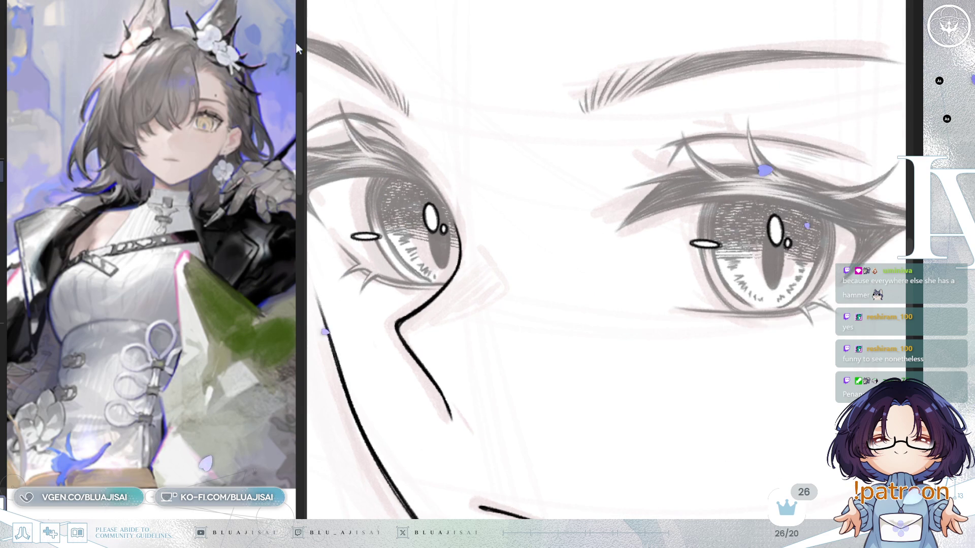
{"action": "left_click_drag", "start_coordinate": [671, 240], "coordinate": [734, 228]}
{"action": "key", "text": "ctrl+t"}
{"action": "left_click_drag", "start_coordinate": [803, 263], "coordinate": [719, 272]}
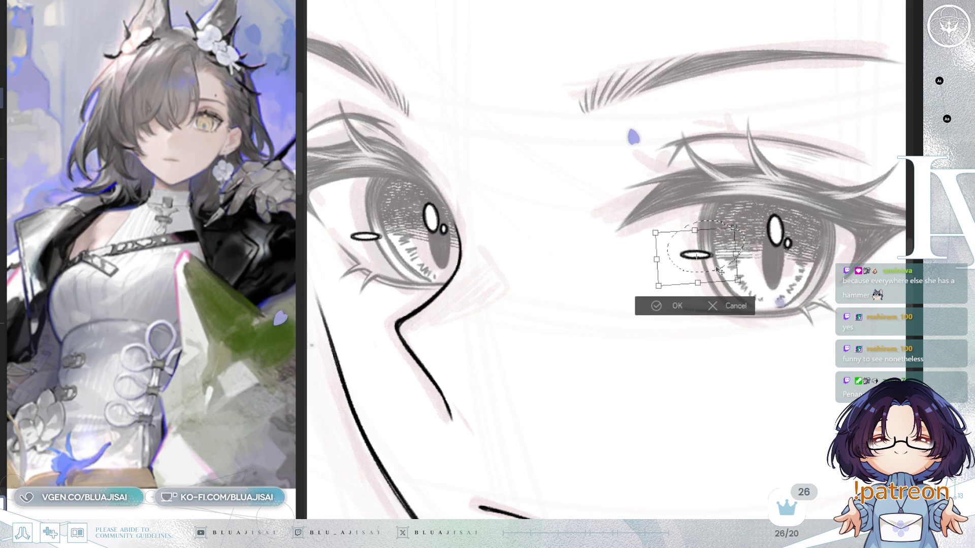
{"action": "left_click_drag", "start_coordinate": [720, 273], "coordinate": [717, 265]}
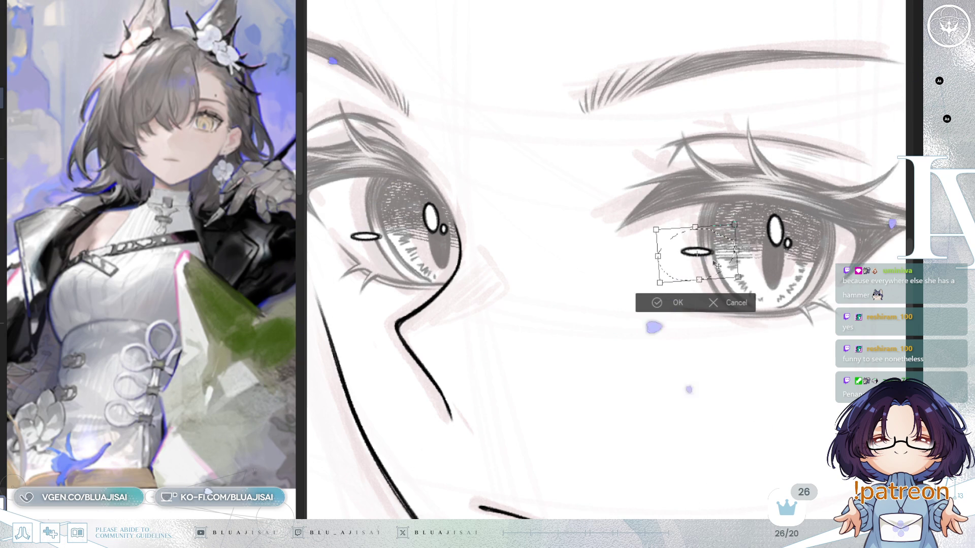
{"action": "left_click", "coordinate": [655, 304]}
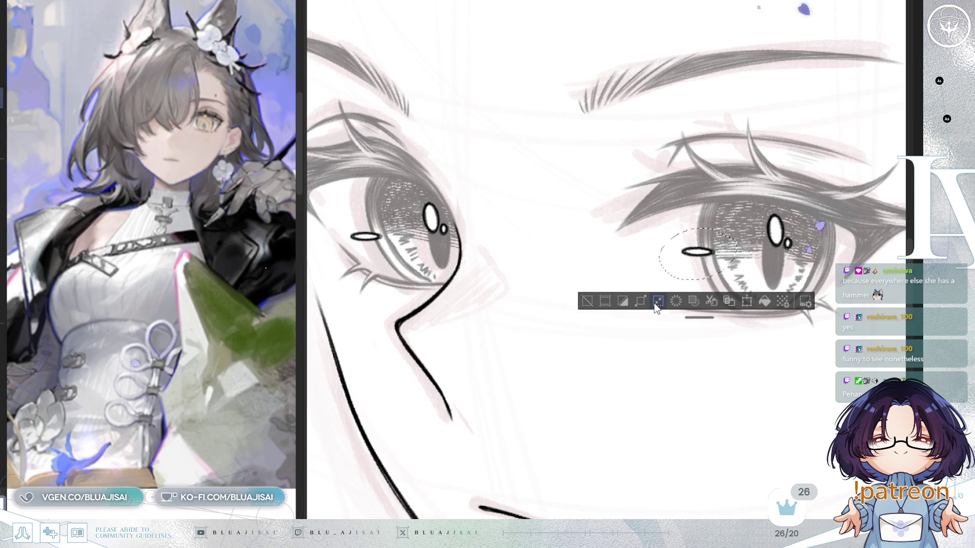
{"action": "key", "text": "ctrl+d"}
{"action": "key", "text": "ctrl+0"}
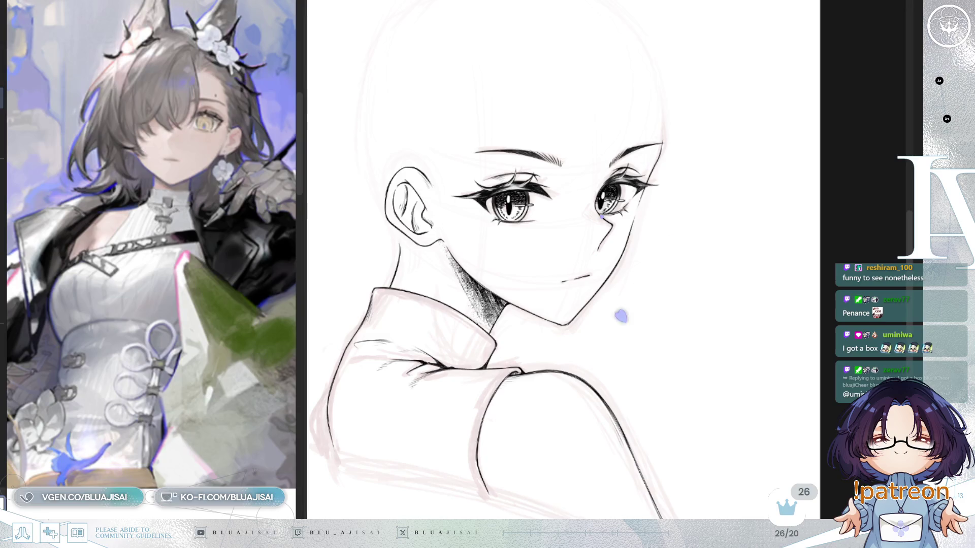
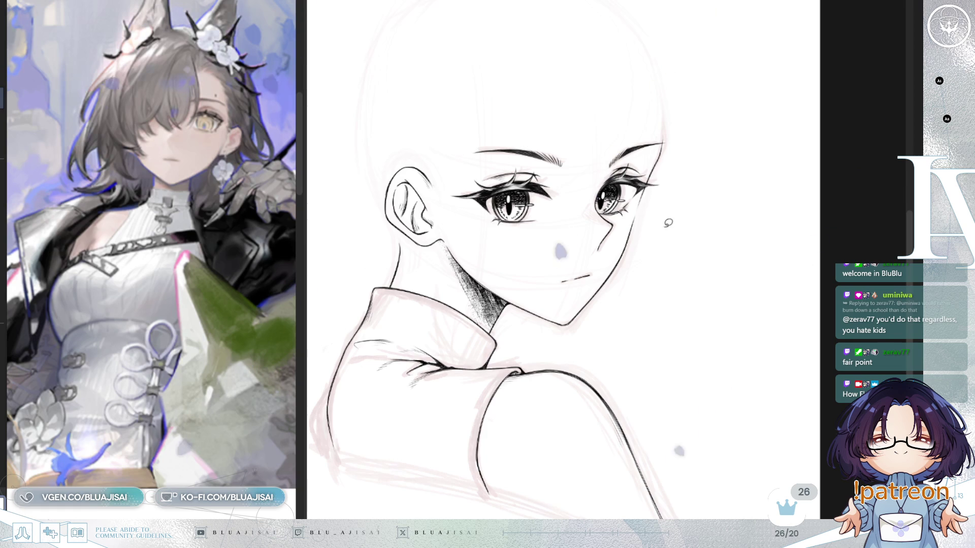
{"action": "scroll", "coordinate": [629, 242], "scroll_direction": "up", "scroll_amount": 2}
{"action": "scroll", "coordinate": [630, 242], "scroll_direction": "up", "scroll_amount": 1}
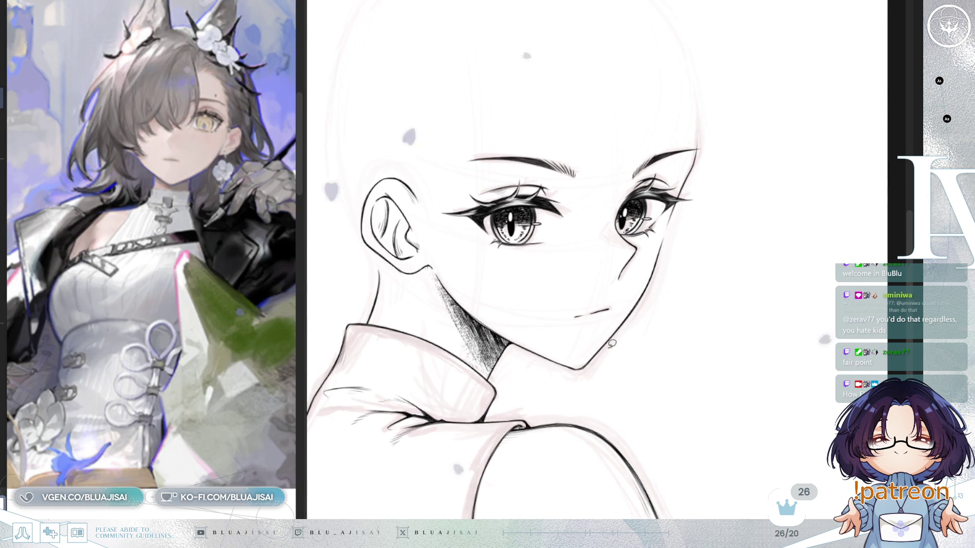
- Tilt the eyebrow nearest the ear slightly and nudge it left and down
{"action": "key", "text": "h"}
{"action": "scroll", "coordinate": [712, 280], "scroll_direction": "up", "scroll_amount": 1}
{"action": "scroll", "coordinate": [640, 236], "scroll_direction": "up", "scroll_amount": 1}
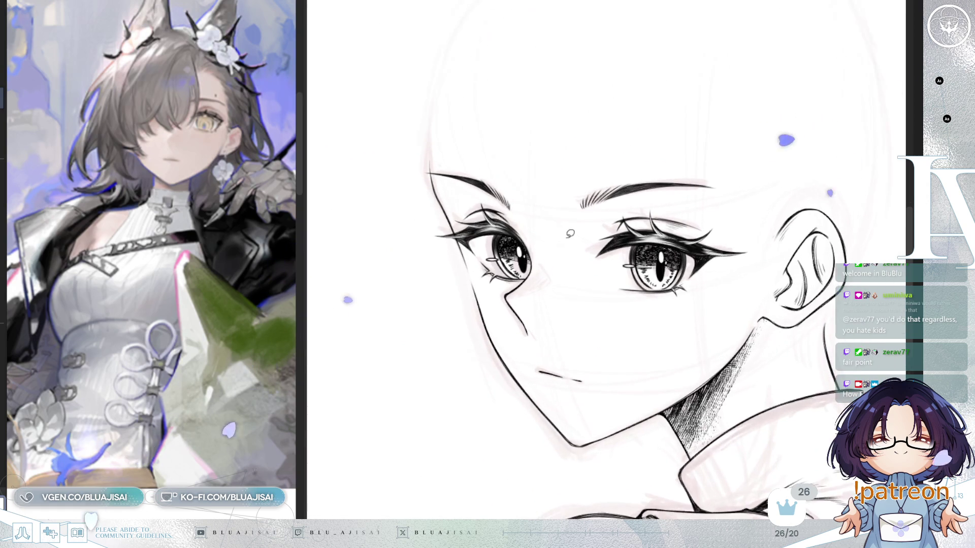
{"action": "left_click_drag", "start_coordinate": [556, 197], "coordinate": [560, 212]}
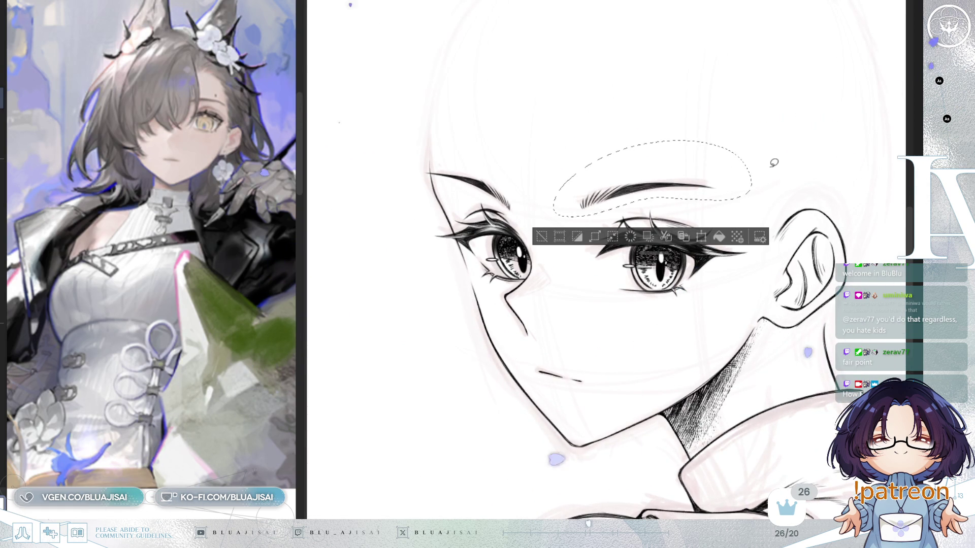
{"action": "key", "text": "ctrl+t"}
{"action": "left_click_drag", "start_coordinate": [802, 178], "coordinate": [802, 176]}
{"action": "left_click_drag", "start_coordinate": [710, 192], "coordinate": [708, 194]}
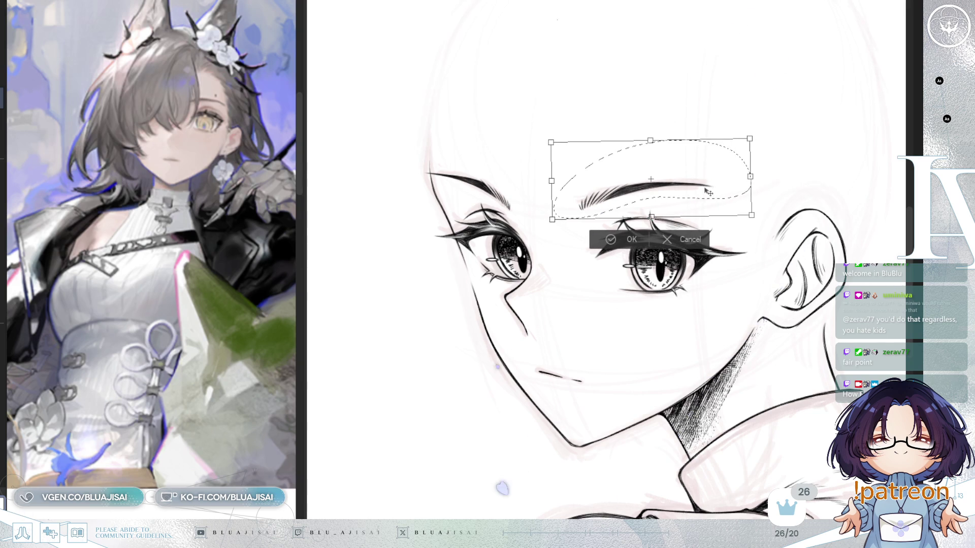
{"action": "key", "text": "Return"}
{"action": "key", "text": "ctrl+d"}
- Narrow the eye nearest the ear horizontally, fine-tune its top edge and confirm
{"action": "mouse_move", "coordinate": [670, 309]}
{"action": "left_mouse_down"}
{"action": "mouse_move", "coordinate": [704, 299]}
{"action": "mouse_move", "coordinate": [695, 301]}
{"action": "left_mouse_up"}
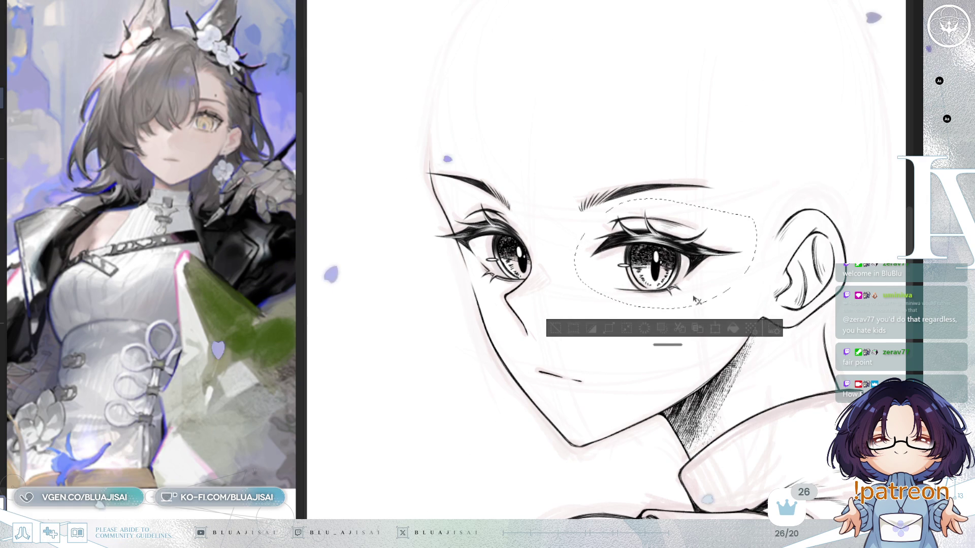
{"action": "key", "text": "ctrl+t"}
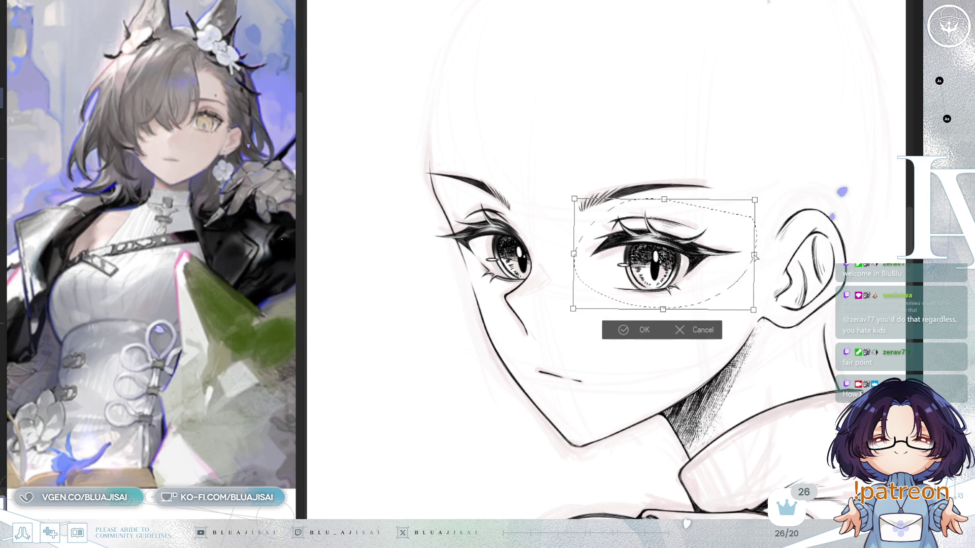
{"action": "left_click_drag", "start_coordinate": [757, 258], "coordinate": [752, 257]}
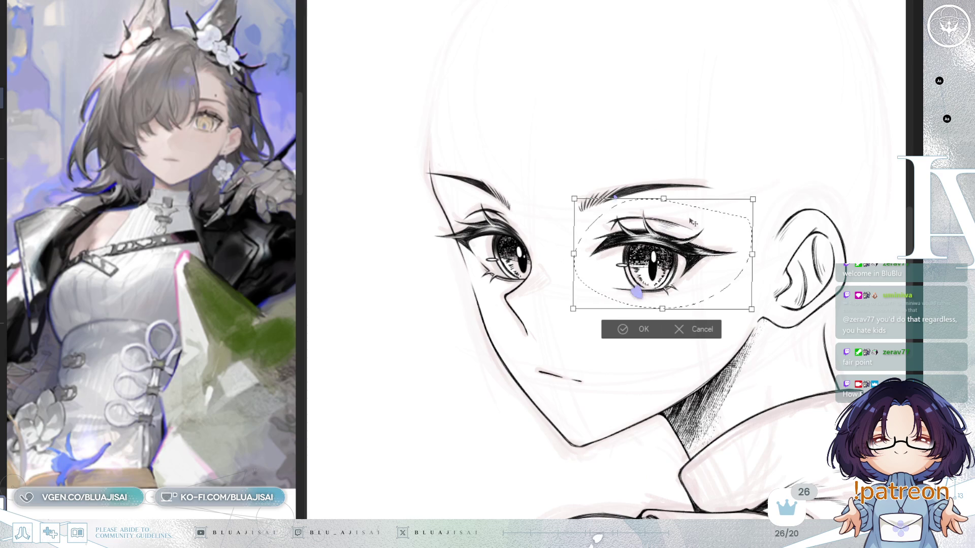
{"action": "left_click_drag", "start_coordinate": [663, 200], "coordinate": [665, 203]}
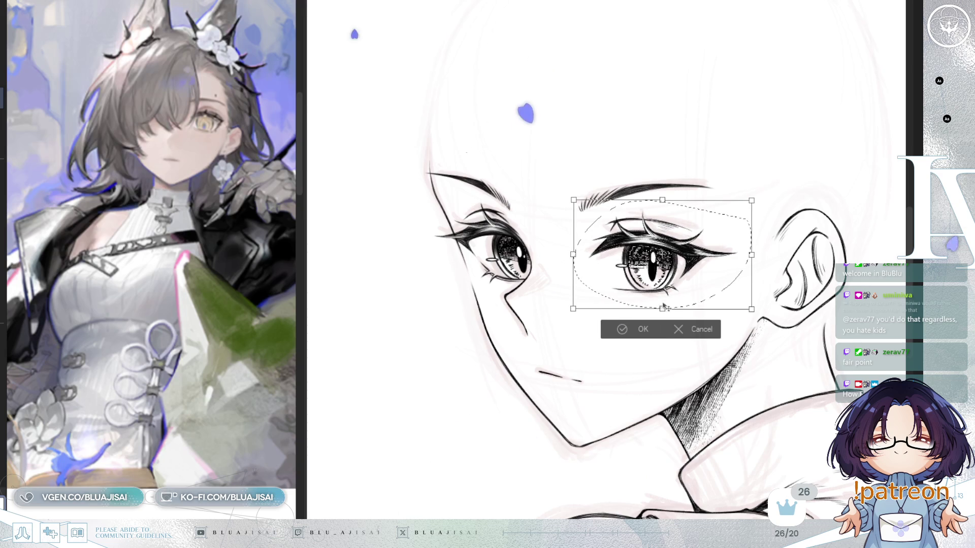
{"action": "left_click_drag", "start_coordinate": [662, 309], "coordinate": [660, 308]}
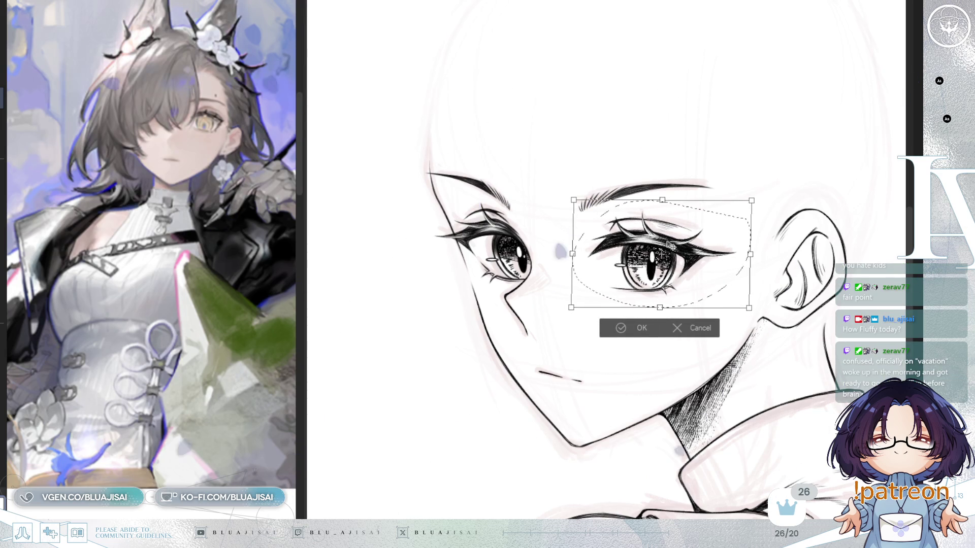
{"action": "left_click_drag", "start_coordinate": [663, 202], "coordinate": [665, 201]}
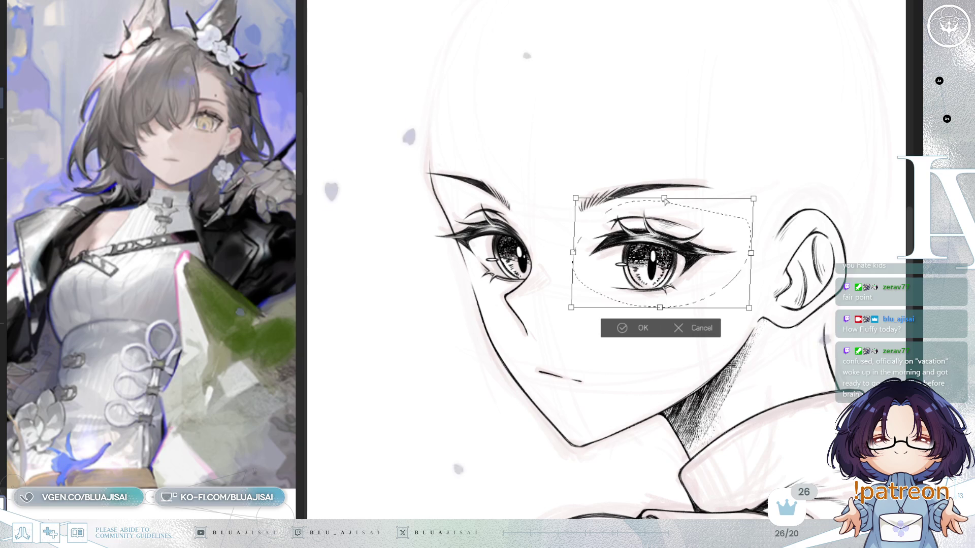
{"action": "key", "text": "Return"}
{"action": "key", "text": "ctrl+d"}
{"action": "key", "text": "h"}
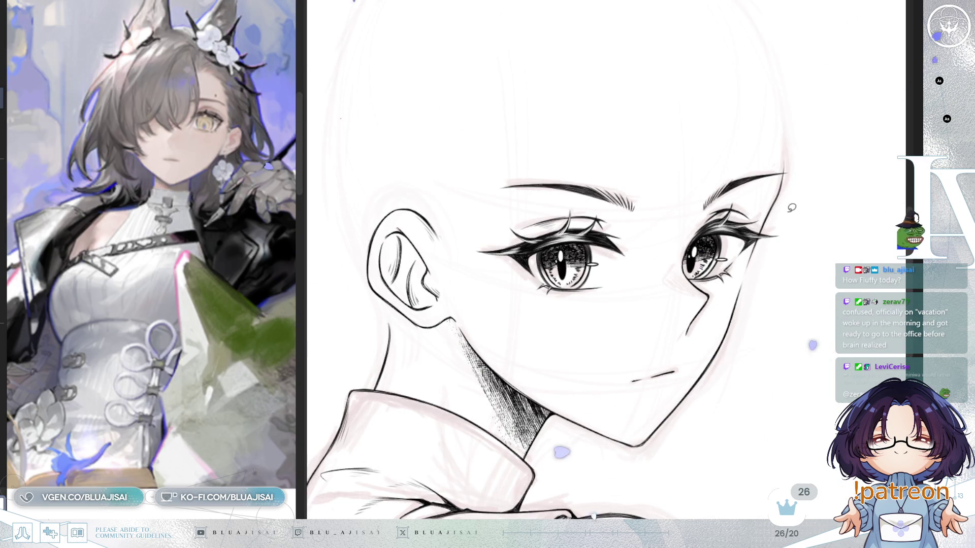
- Shift the right eye a few pixels left so it sits better on the face
{"action": "key", "text": "h"}
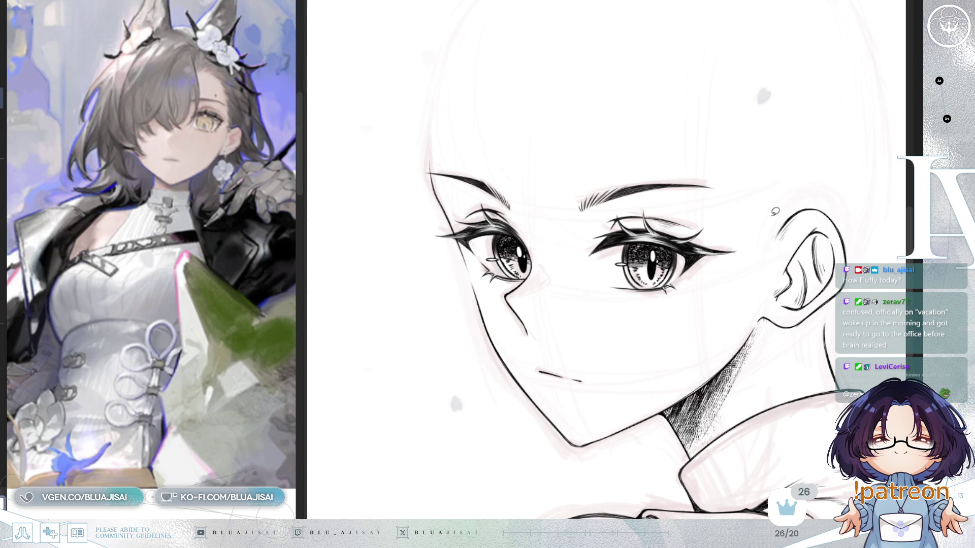
{"action": "mouse_move", "coordinate": [637, 203]}
{"action": "left_mouse_down"}
{"action": "mouse_move", "coordinate": [594, 280]}
{"action": "mouse_move", "coordinate": [742, 205]}
{"action": "left_mouse_up"}
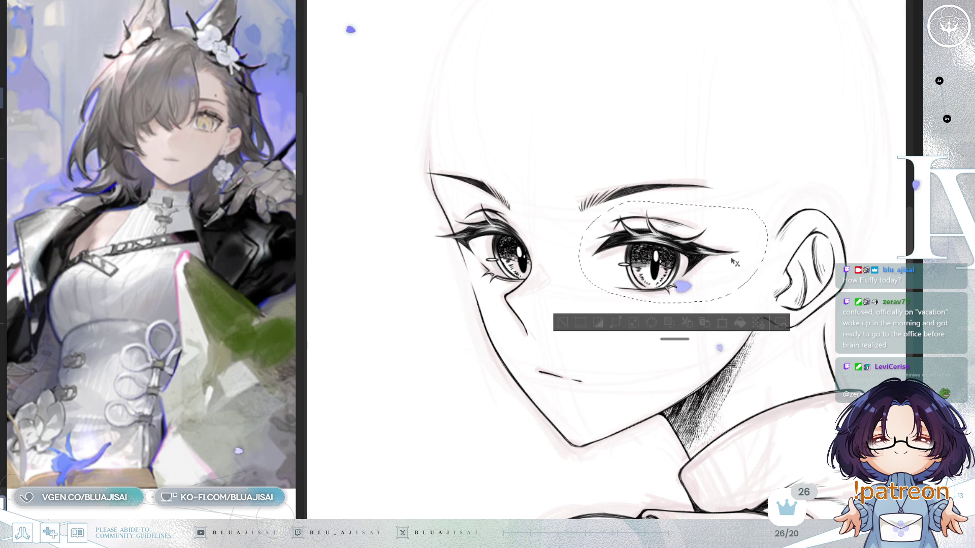
{"action": "left_click_drag", "start_coordinate": [734, 262], "coordinate": [732, 262]}
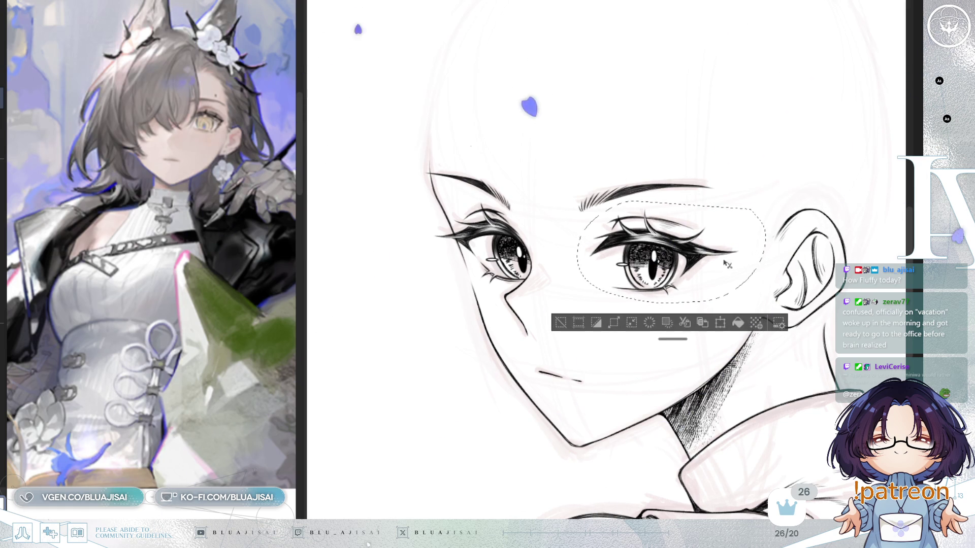
{"action": "key", "text": "ctrl+d"}
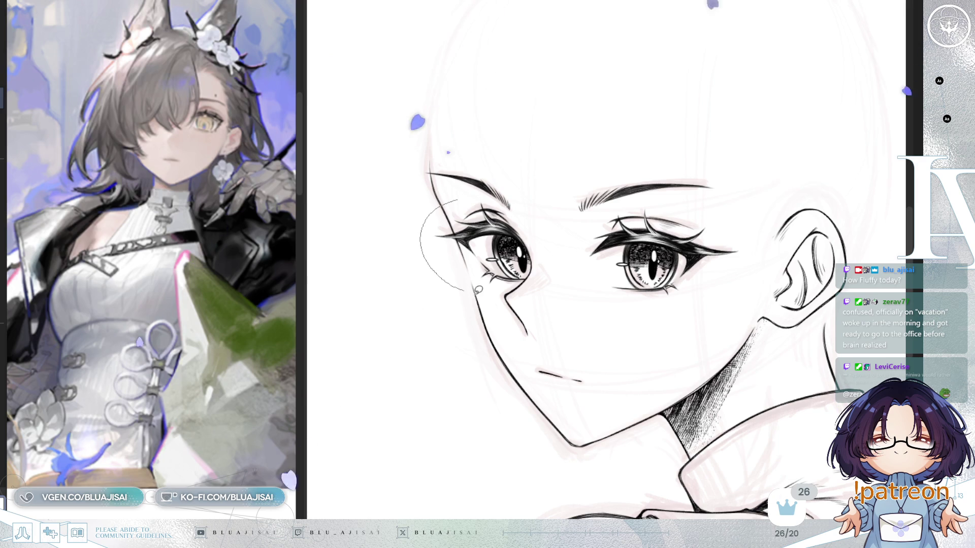
- Nudge the left eye slightly into place and check the result in mirrored view
{"action": "key", "text": "ctrl+z"}
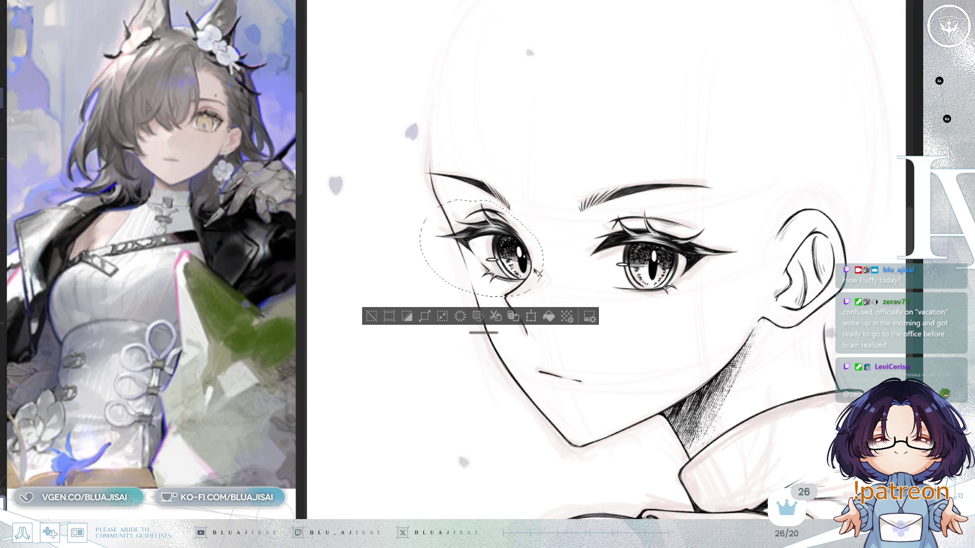
{"action": "left_click_drag", "start_coordinate": [535, 276], "coordinate": [537, 274]}
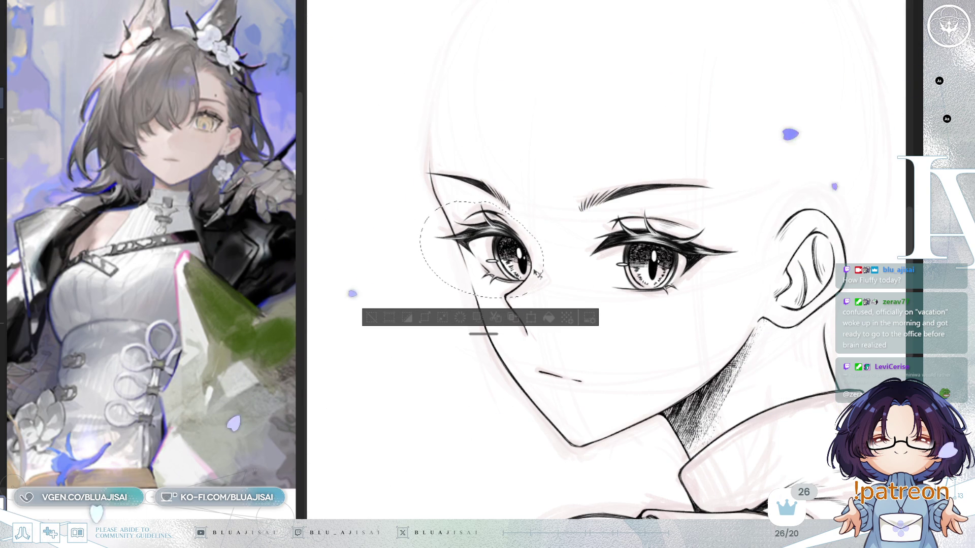
{"action": "left_click_drag", "start_coordinate": [537, 273], "coordinate": [534, 276]}
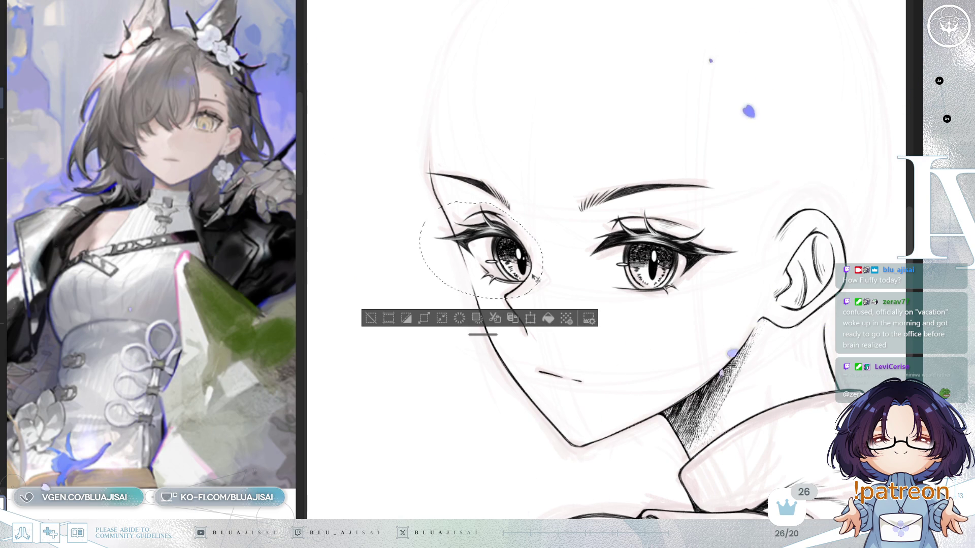
{"action": "scroll", "coordinate": [537, 278], "scroll_direction": "up", "scroll_amount": 2}
{"action": "scroll", "coordinate": [537, 276], "scroll_direction": "up", "scroll_amount": 2}
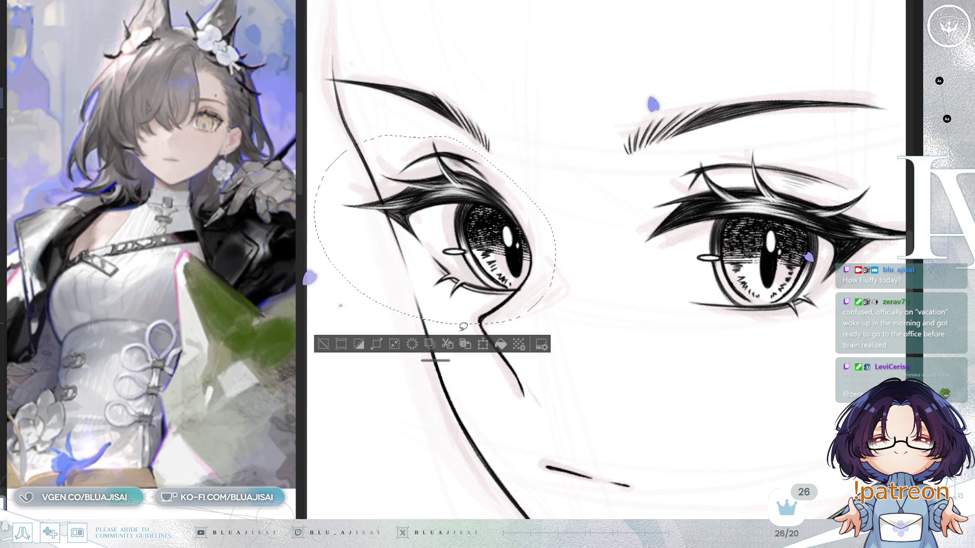
{"action": "key", "text": "ctrl+d"}
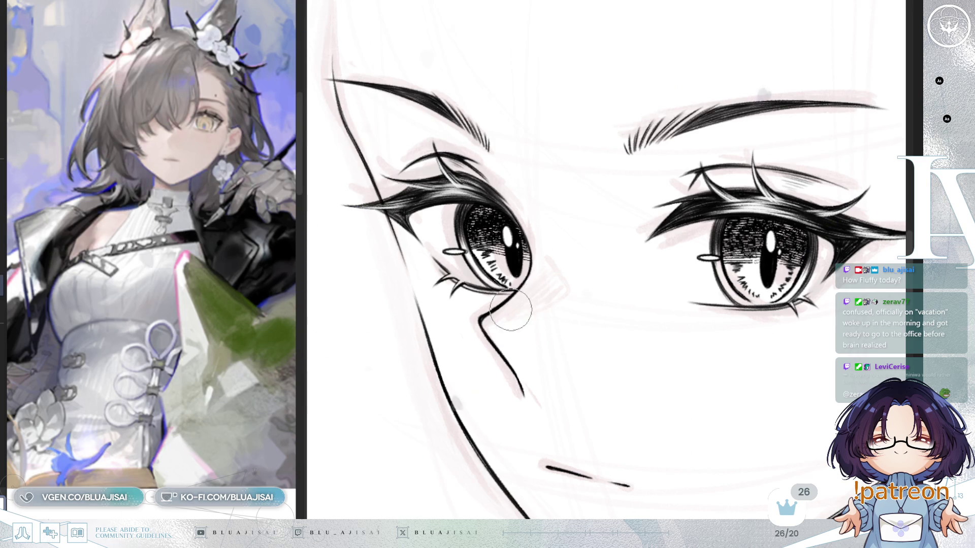
{"action": "scroll", "coordinate": [505, 312], "scroll_direction": "down", "scroll_amount": 5}
{"action": "key", "text": "h"}
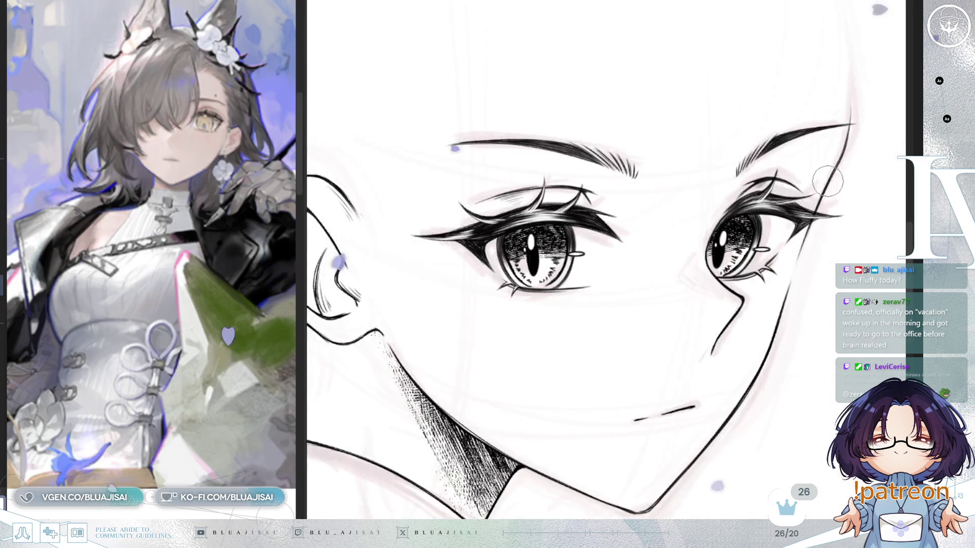
{"action": "scroll", "coordinate": [826, 183], "scroll_direction": "down", "scroll_amount": 2}
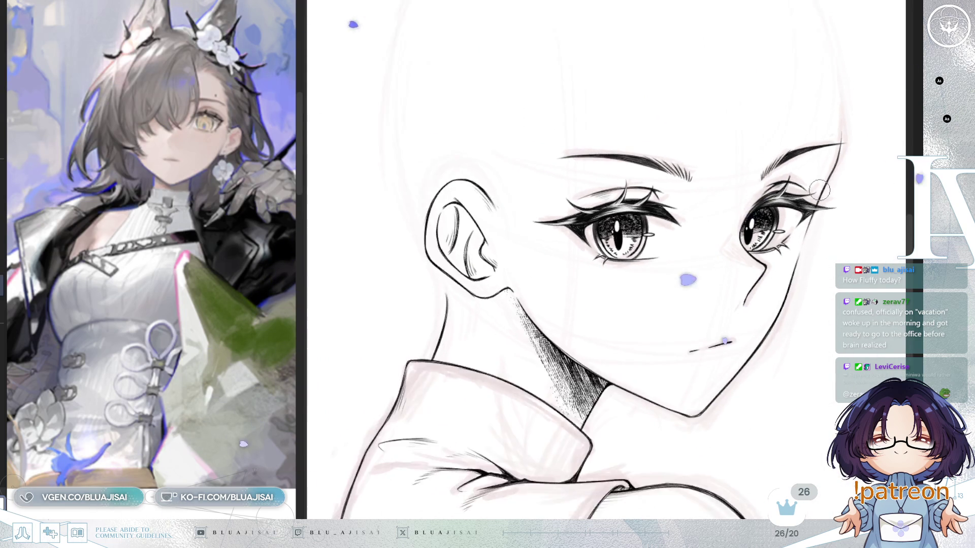
{"action": "scroll", "coordinate": [819, 191], "scroll_direction": "down", "scroll_amount": 1}
{"action": "scroll", "coordinate": [816, 186], "scroll_direction": "down", "scroll_amount": 1}
{"action": "scroll", "coordinate": [804, 179], "scroll_direction": "down", "scroll_amount": 1}
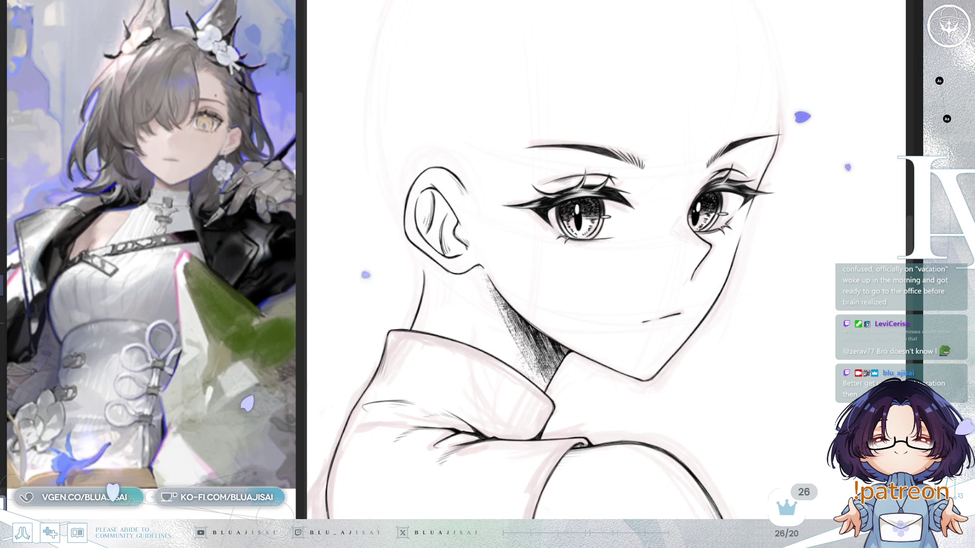
- Mirror and zoom the canvas to review the inked face and bring the ears into view
{"action": "key", "text": "h"}
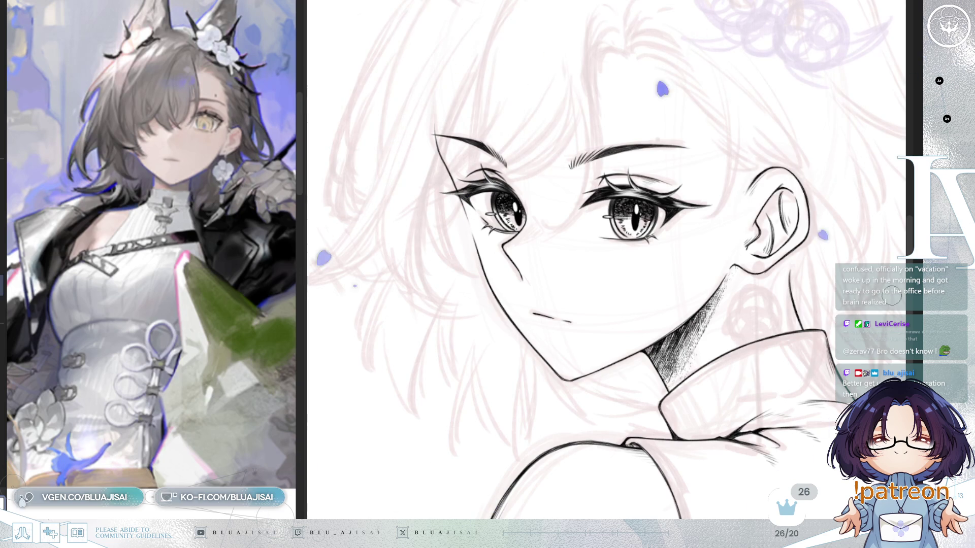
{"action": "key", "text": "h"}
{"action": "key", "text": "ctrl+minus"}
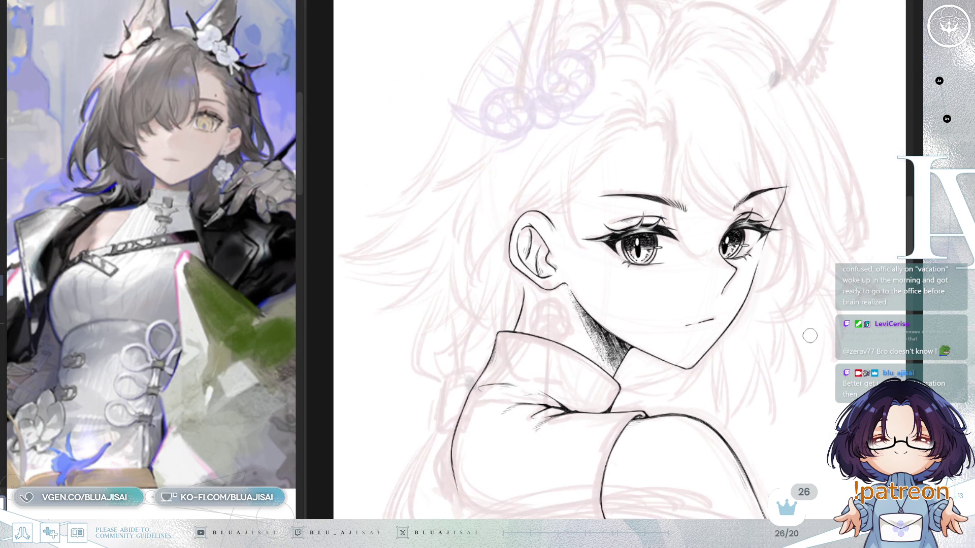
{"action": "key", "text": "ctrl+minus"}
{"action": "key", "text": "ctrl+plus"}
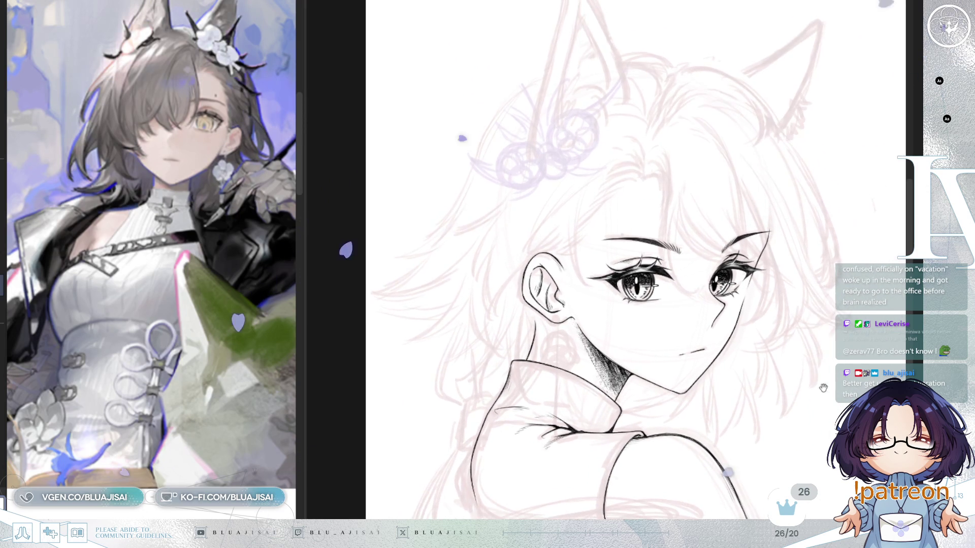
{"action": "key", "text": "h"}
{"action": "key", "text": "ctrl+minus"}
{"action": "key", "text": "ctrl+plus"}
{"action": "key", "text": "ctrl+plus"}
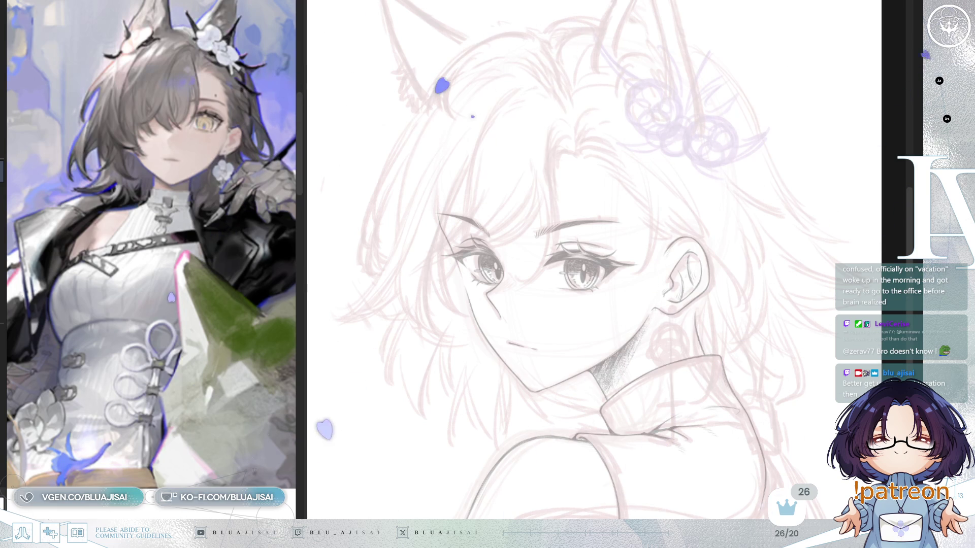
- Ink a hair strand curving down the forehead toward the eyes, plus a second thin strand beside it
{"action": "left_click_drag", "start_coordinate": [551, 129], "coordinate": [560, 204]}
{"action": "key", "text": "h"}
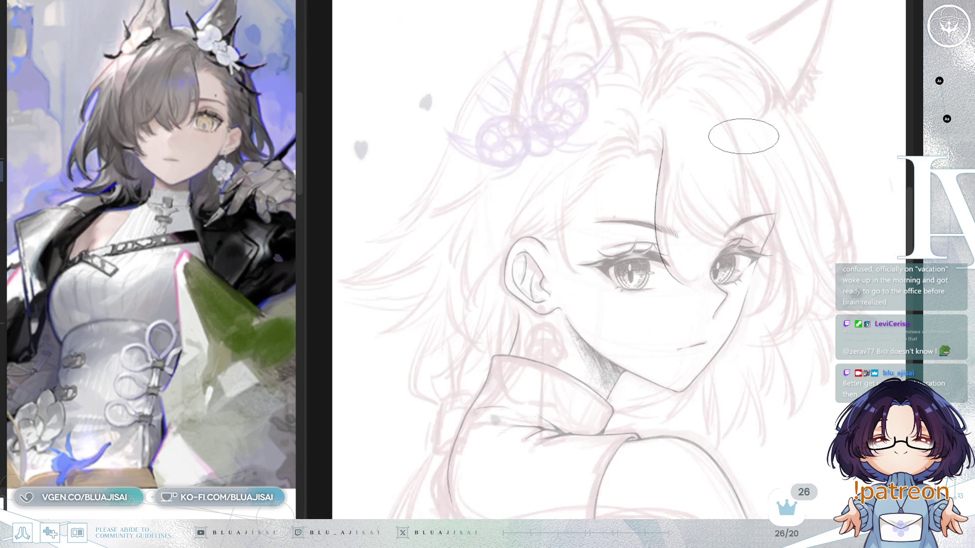
{"action": "key", "text": "ctrl+z"}
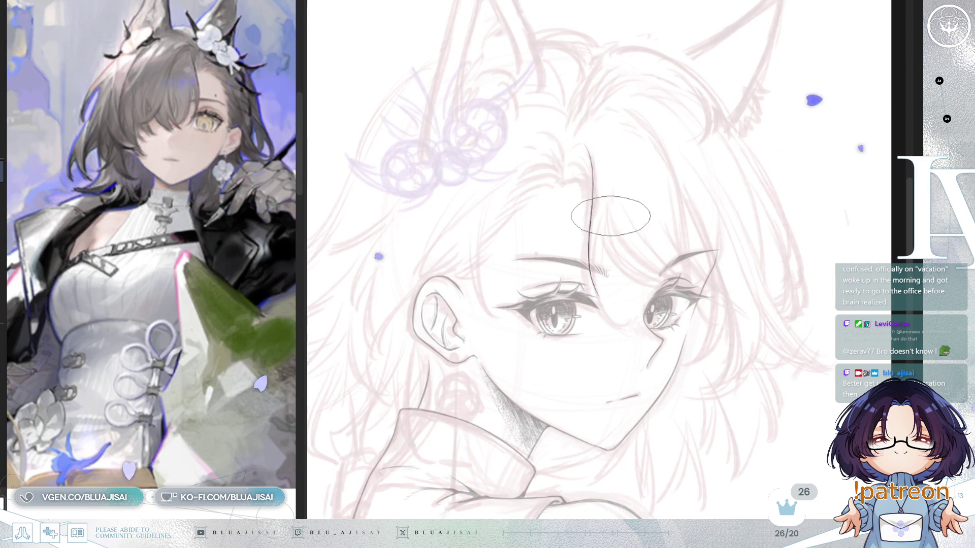
{"action": "left_click_drag", "start_coordinate": [590, 152], "coordinate": [602, 305]}
{"action": "key", "text": "ctrl+z"}
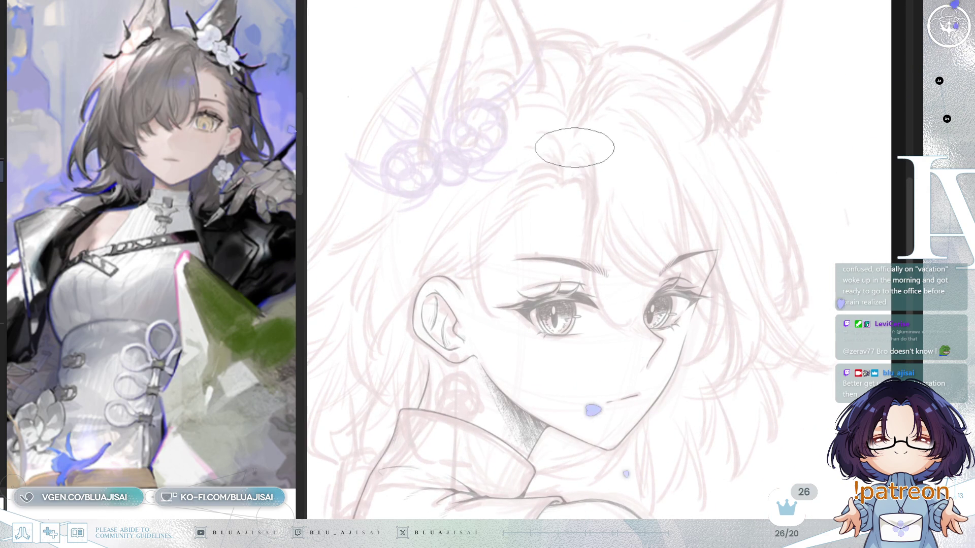
{"action": "left_click_drag", "start_coordinate": [590, 146], "coordinate": [587, 274]}
{"action": "key", "text": "ctrl+z"}
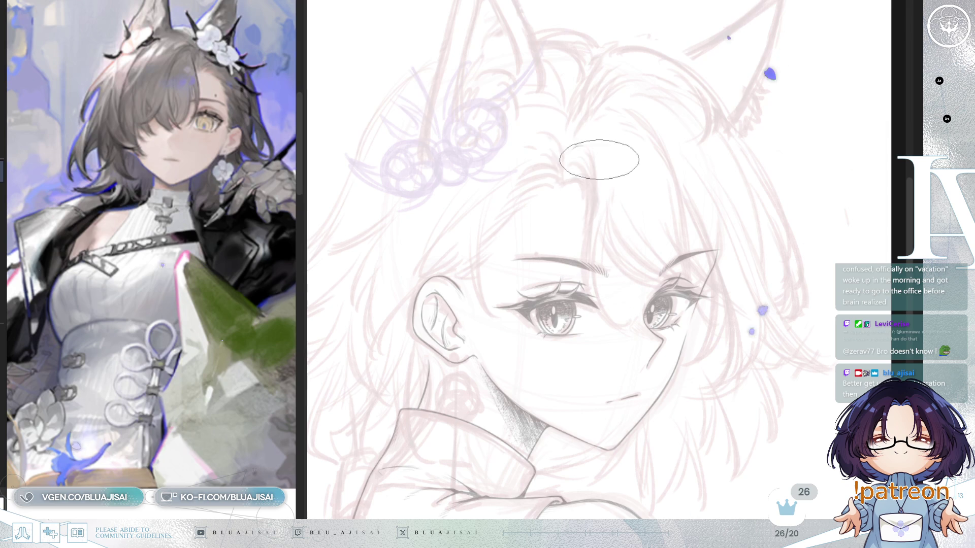
{"action": "mouse_move", "coordinate": [590, 147]}
{"action": "left_mouse_down"}
{"action": "mouse_move", "coordinate": [587, 304]}
{"action": "mouse_move", "coordinate": [585, 245]}
{"action": "left_mouse_up"}
{"action": "key", "text": "ctrl+z"}
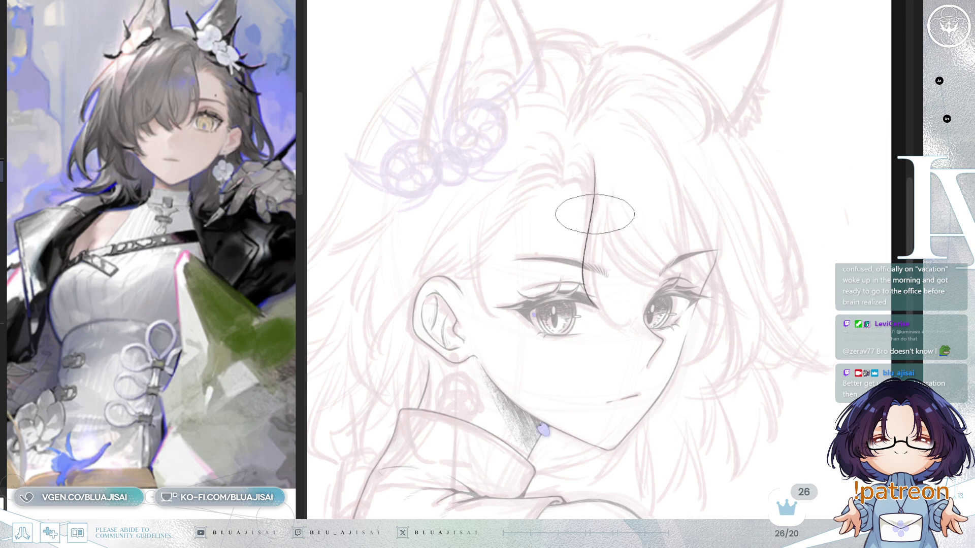
{"action": "key", "text": "ctrl+z"}
{"action": "left_click_drag", "start_coordinate": [592, 158], "coordinate": [603, 320]}
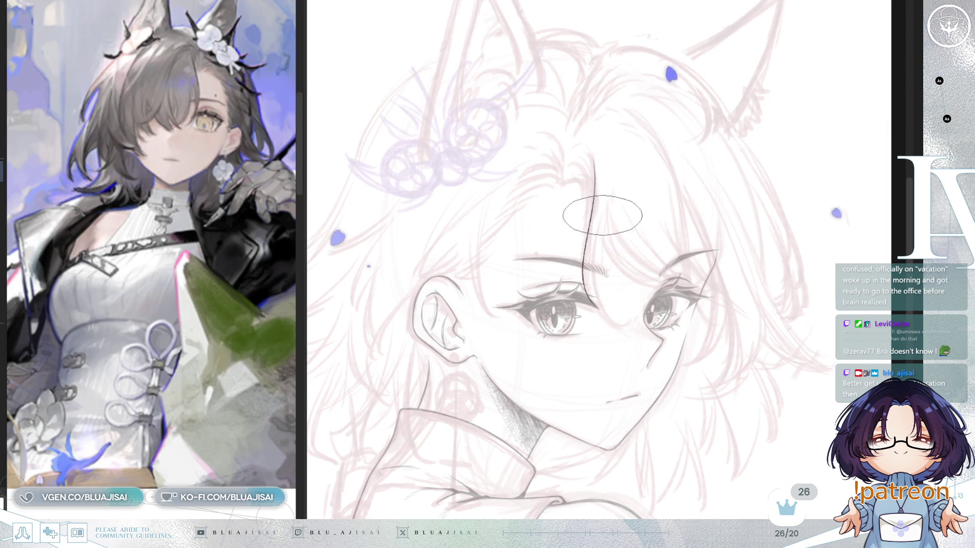
{"action": "scroll", "coordinate": [637, 162], "scroll_direction": "up", "scroll_amount": 2}
{"action": "left_click_drag", "start_coordinate": [571, 181], "coordinate": [567, 252]}
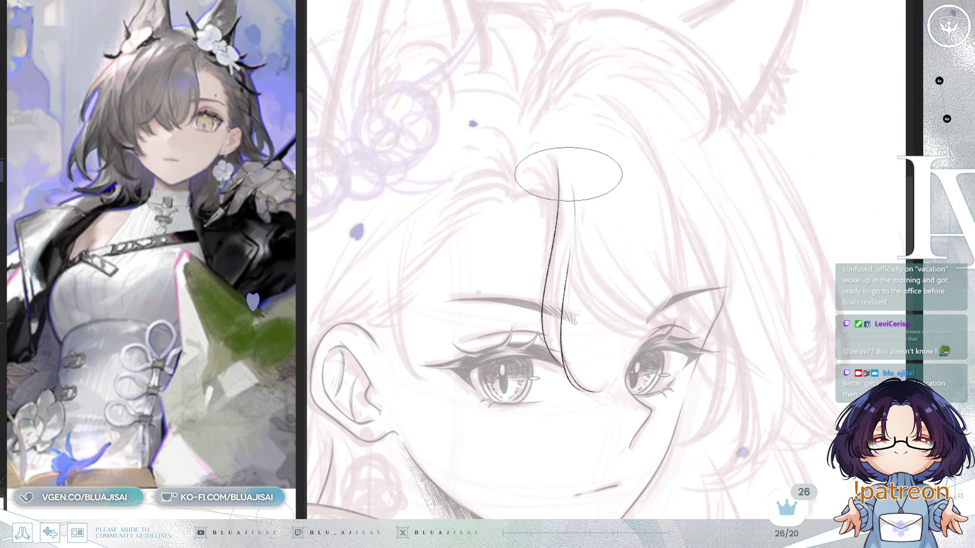
- Ink the hook at the top of the parting and fan hair strands out from it
{"action": "key", "text": "m"}
{"action": "left_click_drag", "start_coordinate": [657, 173], "coordinate": [680, 149]}
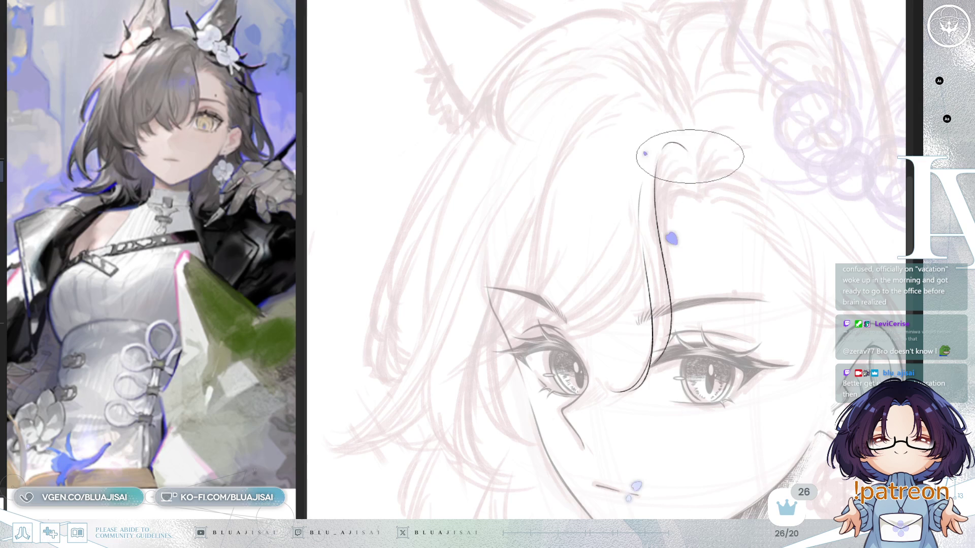
{"action": "left_click_drag", "start_coordinate": [660, 187], "coordinate": [686, 164]}
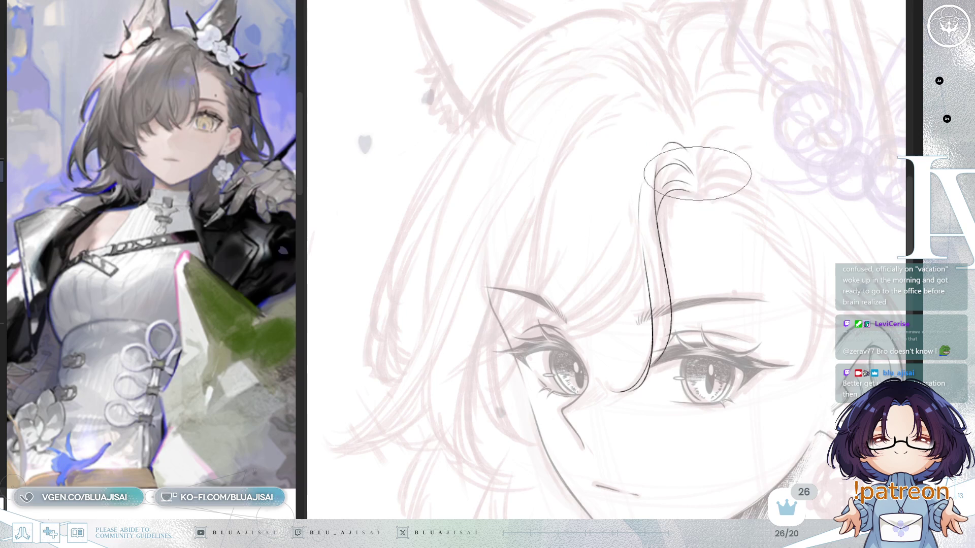
{"action": "key", "text": "Delete"}
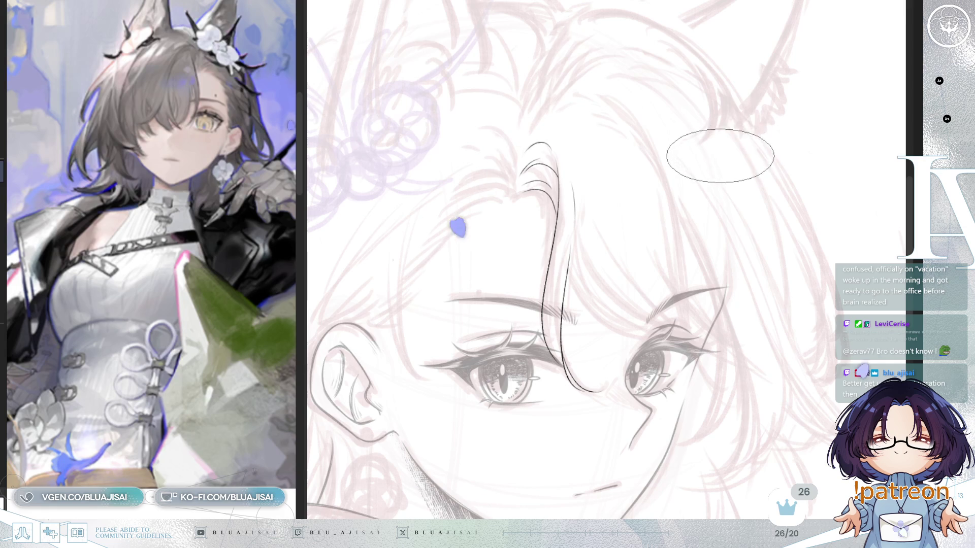
{"action": "scroll", "coordinate": [748, 154], "scroll_direction": "left", "scroll_amount": 3}
{"action": "key", "text": "m"}
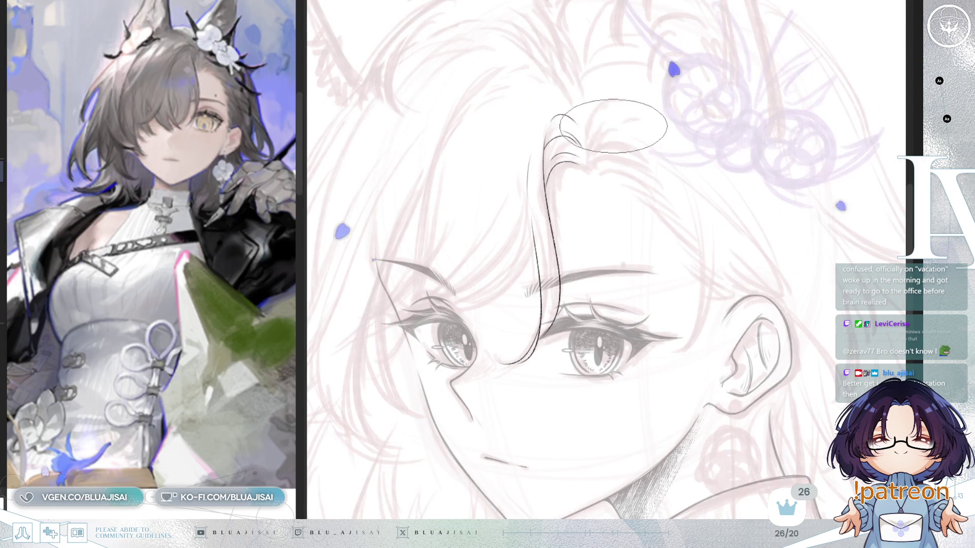
{"action": "left_click_drag", "start_coordinate": [626, 99], "coordinate": [587, 126]}
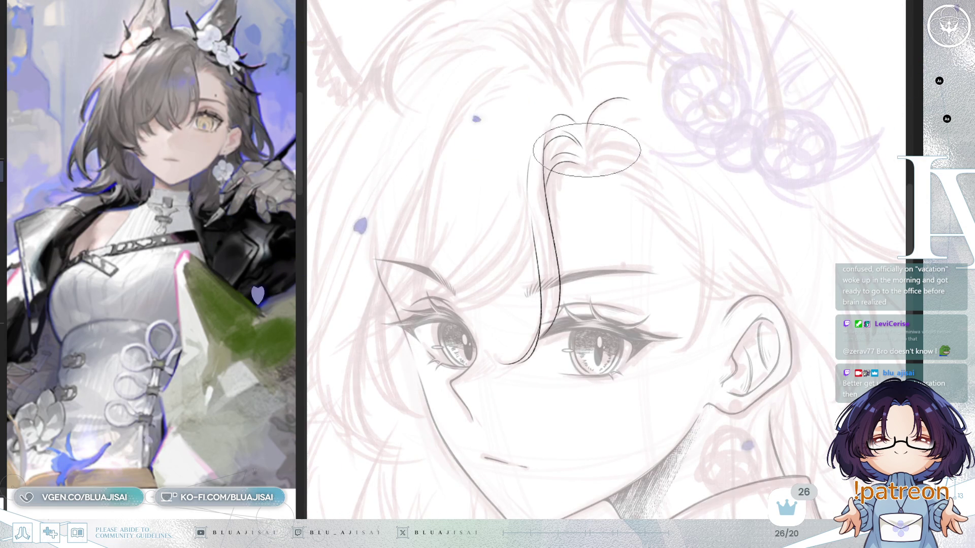
{"action": "left_click_drag", "start_coordinate": [595, 114], "coordinate": [632, 140]}
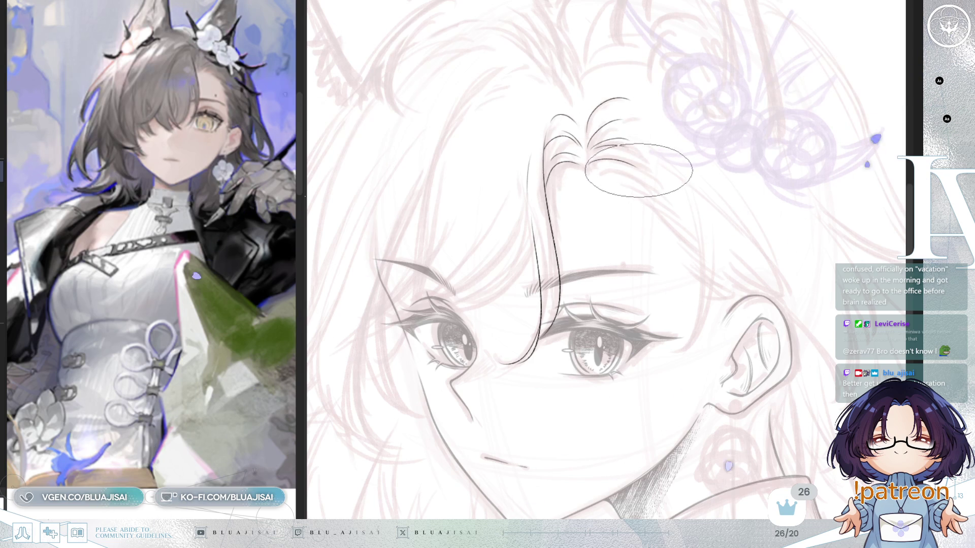
{"action": "scroll", "coordinate": [587, 173], "scroll_direction": "down", "scroll_amount": 1}
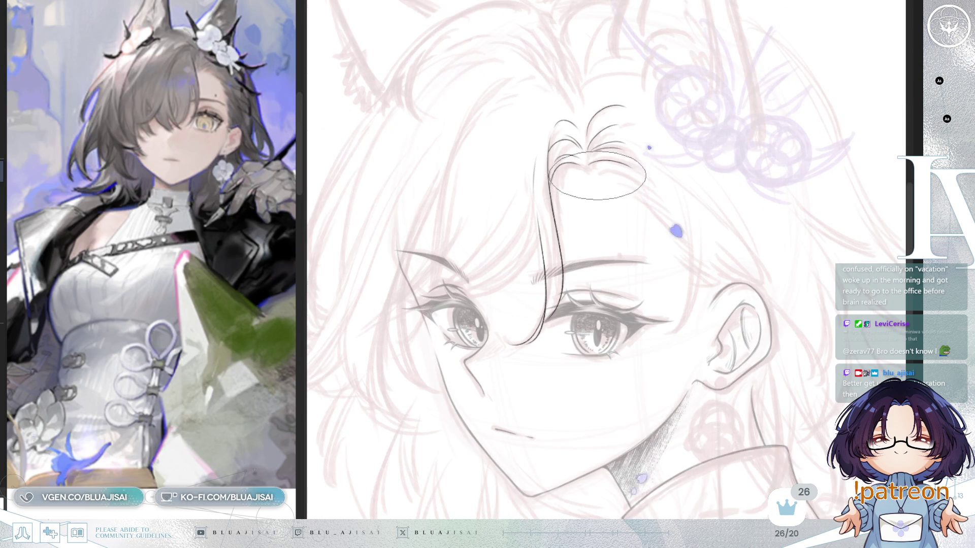
- Ink strands down the forehead side, a short stroke above the ear and one toward the eye
{"action": "key", "text": "m"}
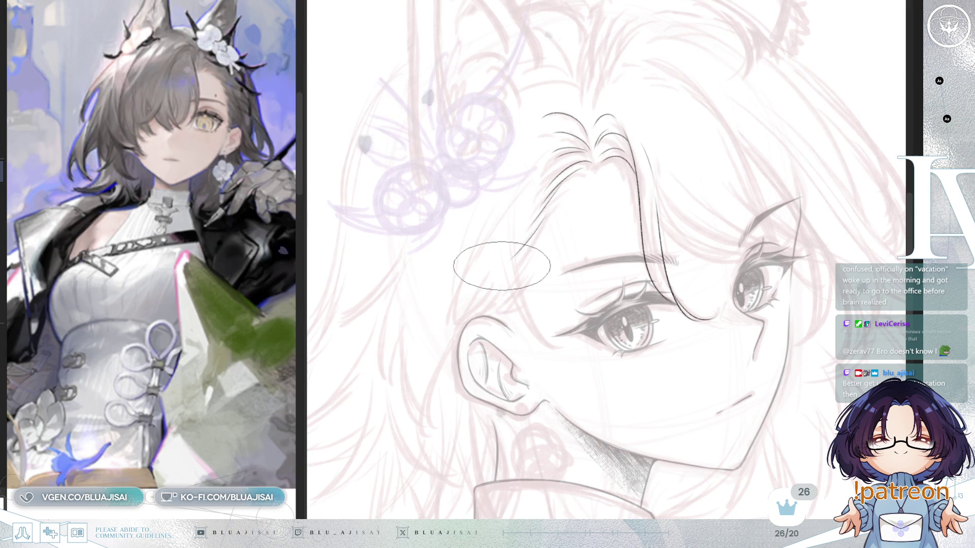
{"action": "left_click_drag", "start_coordinate": [559, 195], "coordinate": [510, 273]}
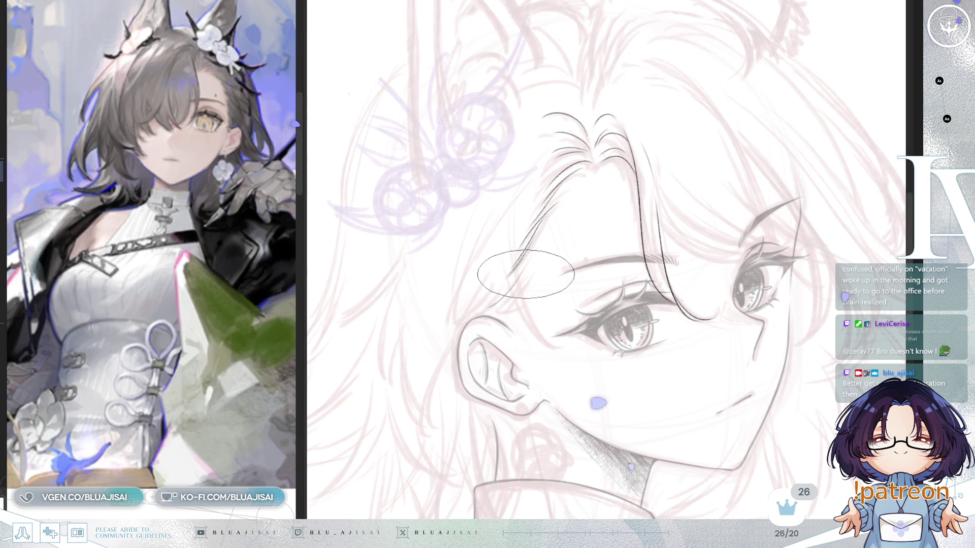
{"action": "left_click_drag", "start_coordinate": [525, 292], "coordinate": [486, 314]}
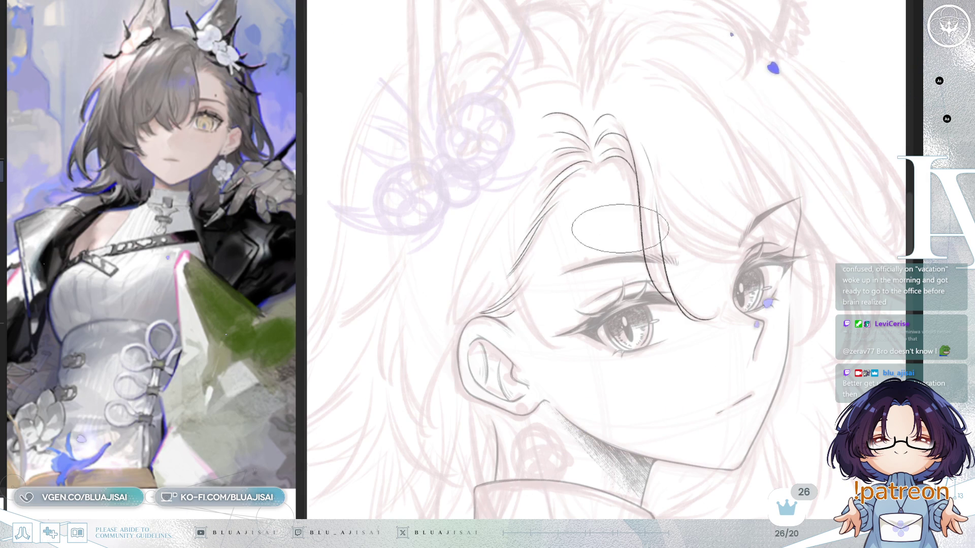
{"action": "key", "text": "h"}
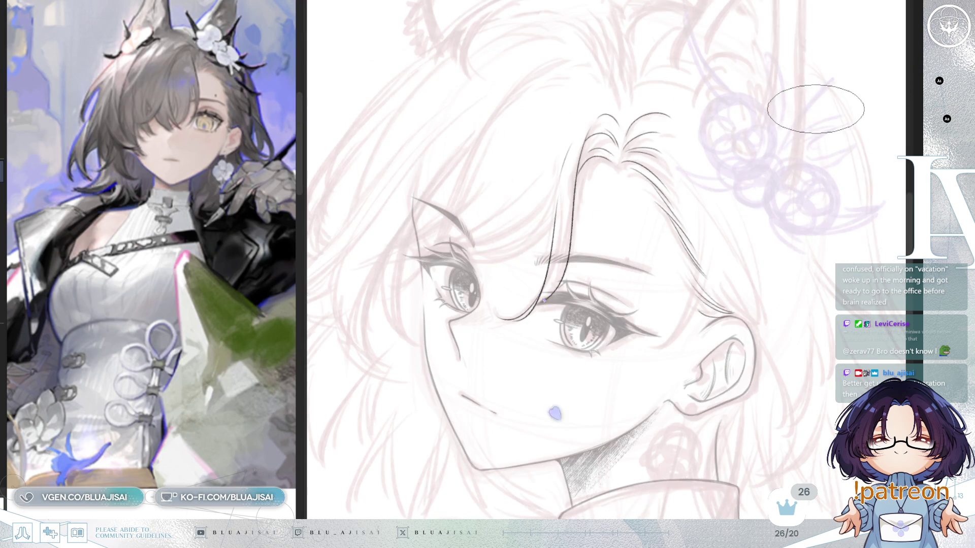
{"action": "key", "text": "h"}
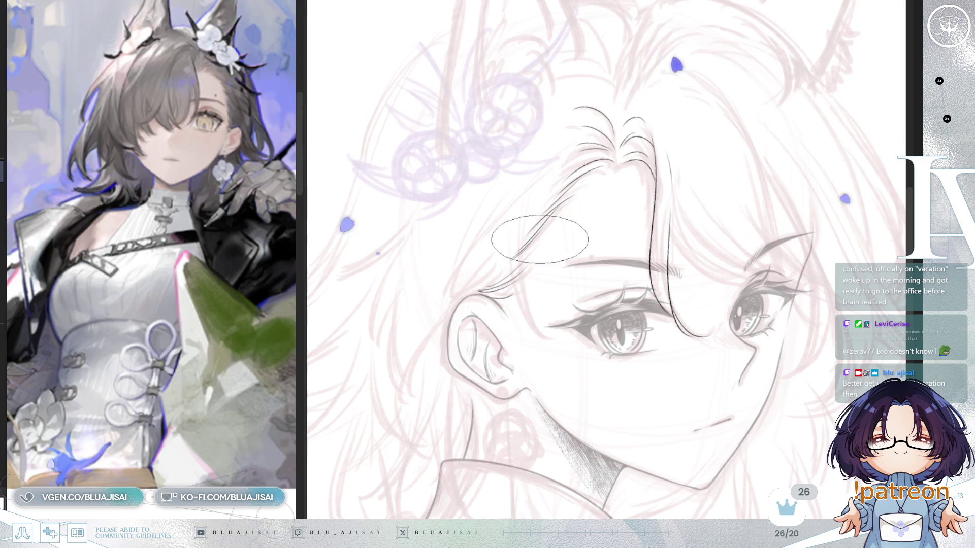
{"action": "left_click_drag", "start_coordinate": [521, 245], "coordinate": [539, 346]}
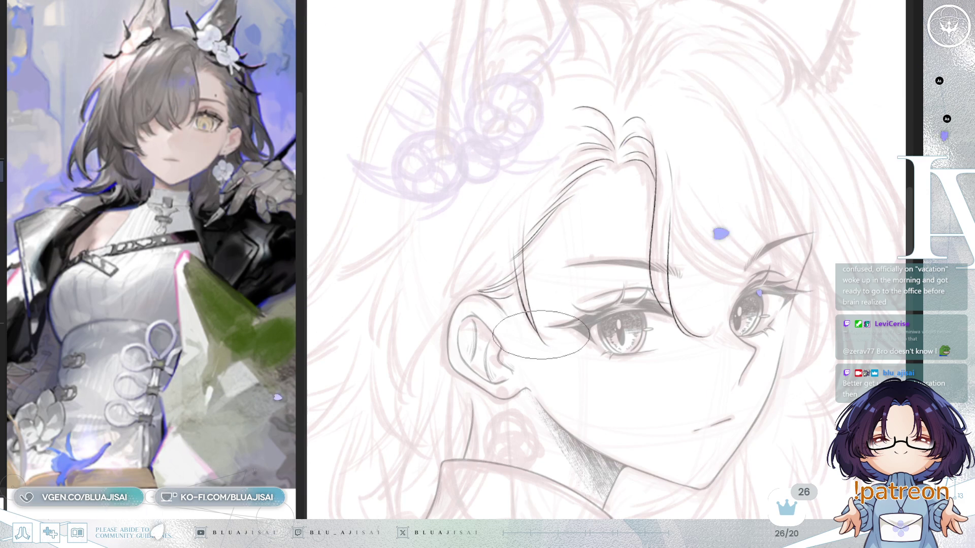
{"action": "scroll", "coordinate": [550, 227], "scroll_direction": "up", "scroll_amount": 1}
{"action": "scroll", "coordinate": [550, 228], "scroll_direction": "up", "scroll_amount": 1}
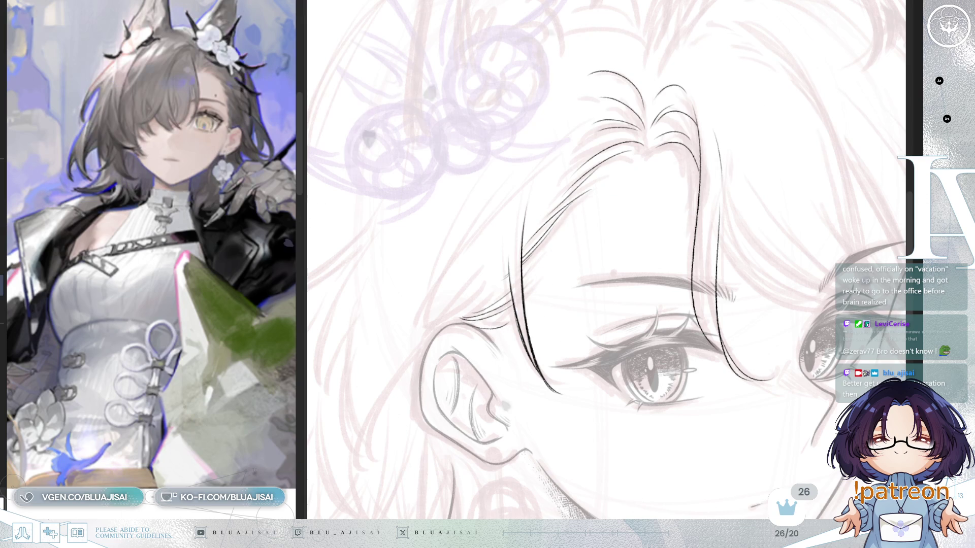
{"action": "left_click_drag", "start_coordinate": [732, 196], "coordinate": [686, 219]}
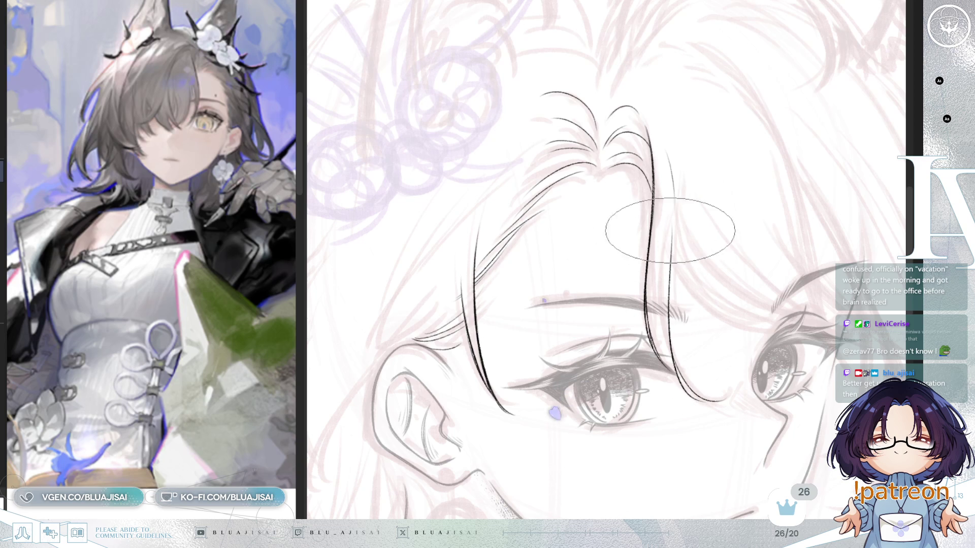
{"action": "key", "text": "Delete"}
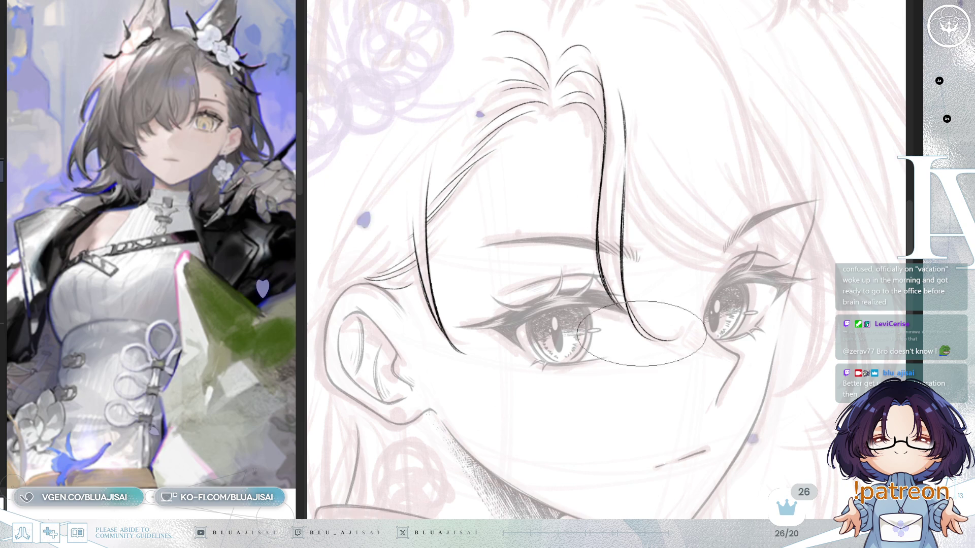
- Ink a long hair strand sweeping across the forehead toward the eye
{"action": "key", "text": "End"}
{"action": "key", "text": "End"}
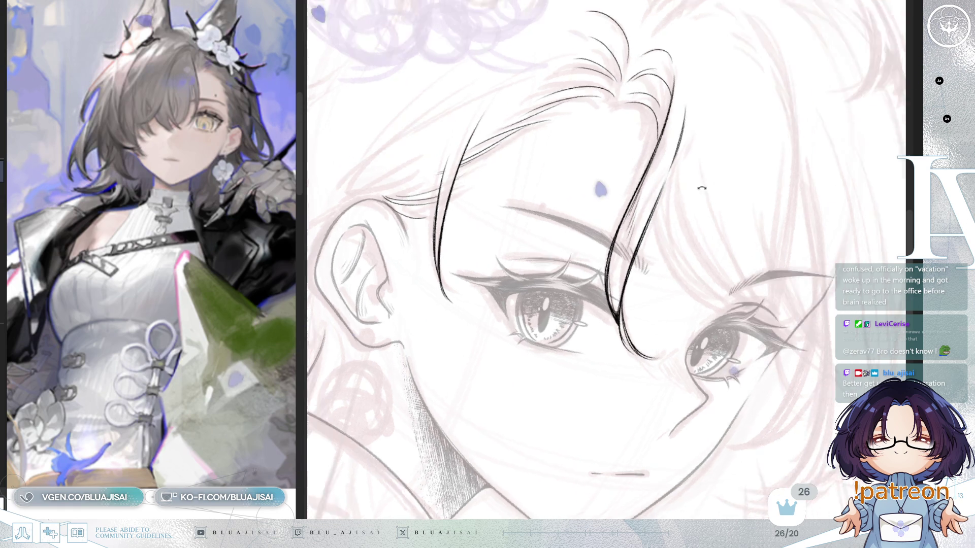
{"action": "left_click_drag", "start_coordinate": [626, 270], "coordinate": [670, 204]}
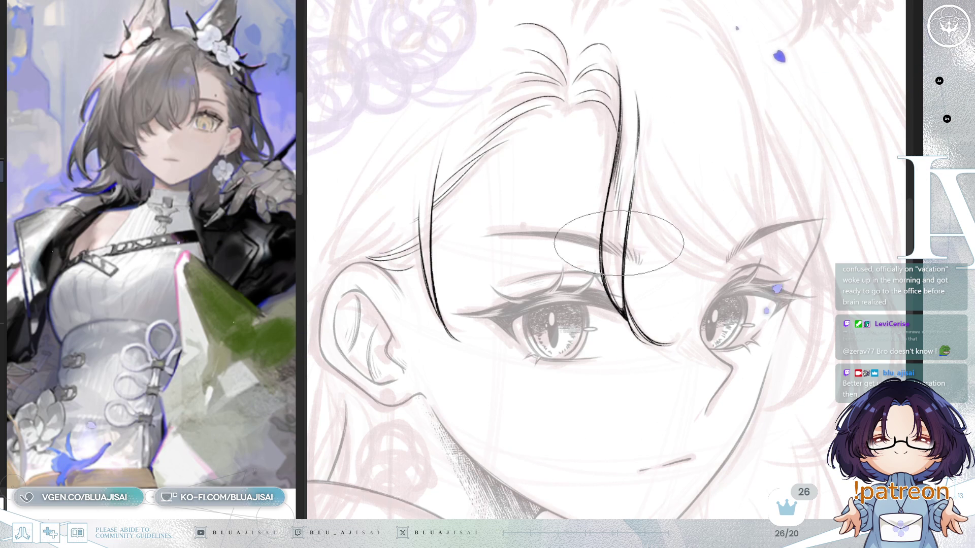
{"action": "scroll", "coordinate": [640, 175], "scroll_direction": "down", "scroll_amount": 1}
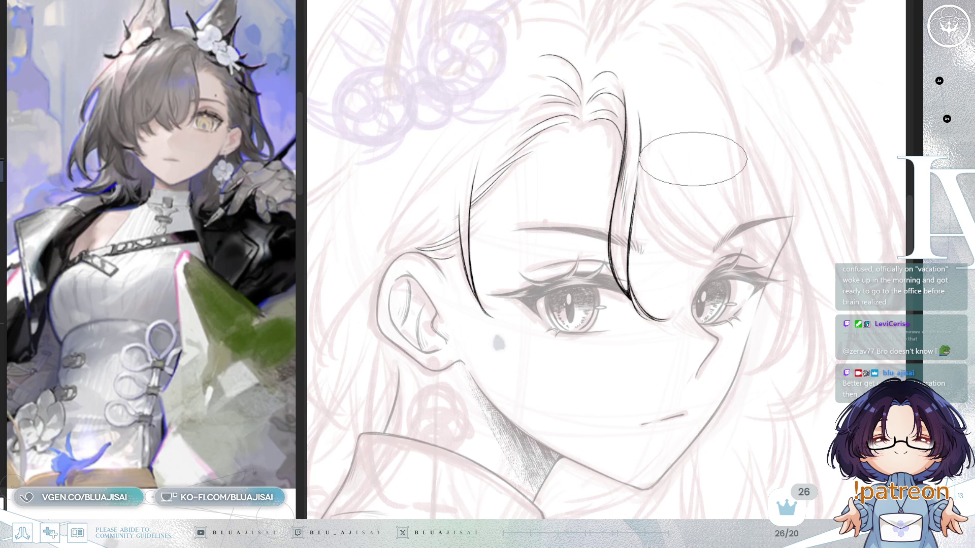
{"action": "left_click_drag", "start_coordinate": [692, 153], "coordinate": [731, 169]}
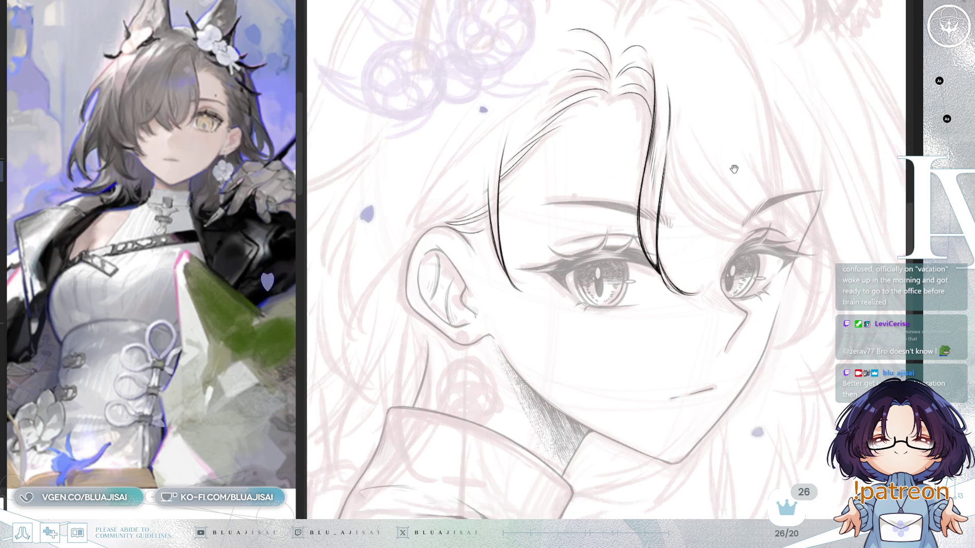
{"action": "scroll", "coordinate": [739, 152], "scroll_direction": "up", "scroll_amount": 3}
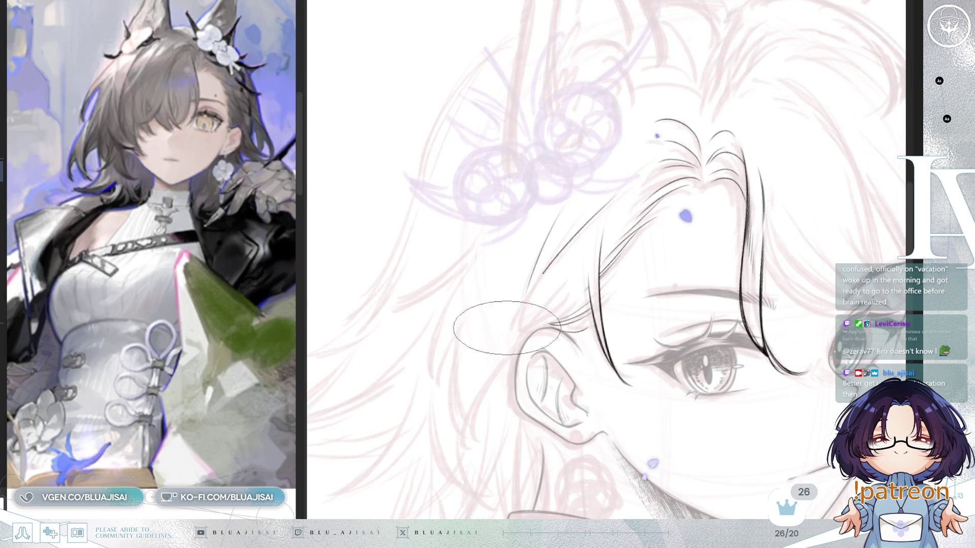
{"action": "left_click_drag", "start_coordinate": [629, 182], "coordinate": [494, 340]}
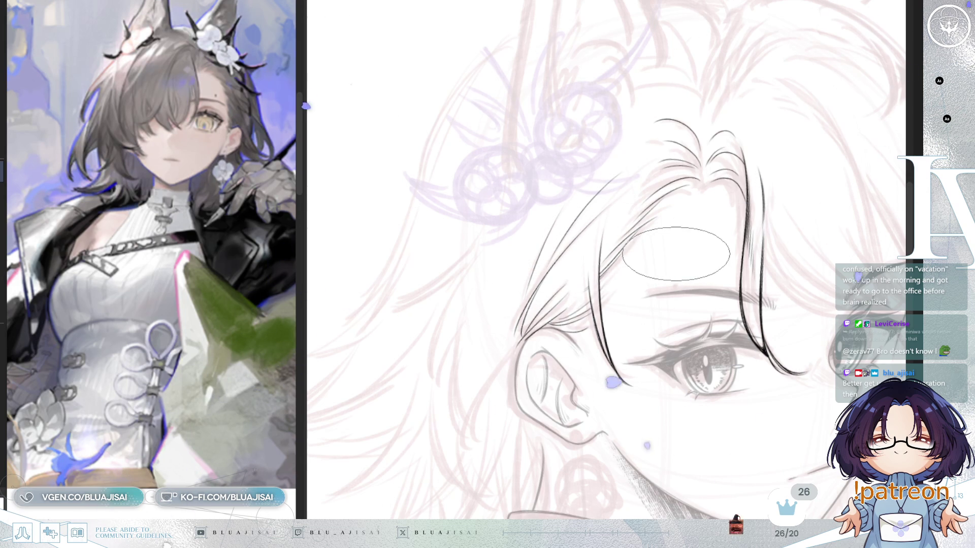
{"action": "left_click_drag", "start_coordinate": [645, 299], "coordinate": [640, 253]}
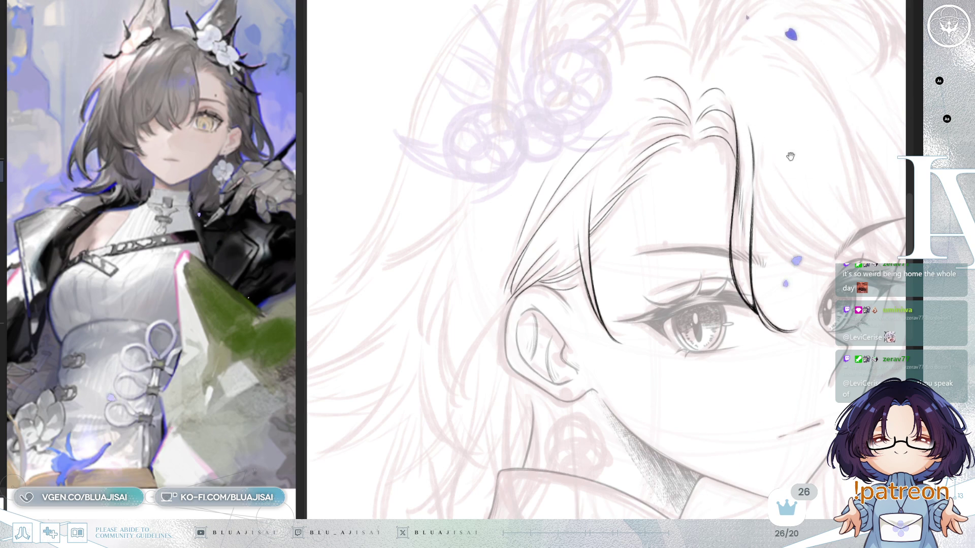
{"action": "scroll", "coordinate": [779, 122], "scroll_direction": "up", "scroll_amount": 5}
{"action": "scroll", "coordinate": [764, 204], "scroll_direction": "down", "scroll_amount": 1}
{"action": "scroll", "coordinate": [662, 187], "scroll_direction": "down", "scroll_amount": 2}
{"action": "scroll", "coordinate": [639, 198], "scroll_direction": "down", "scroll_amount": 3}
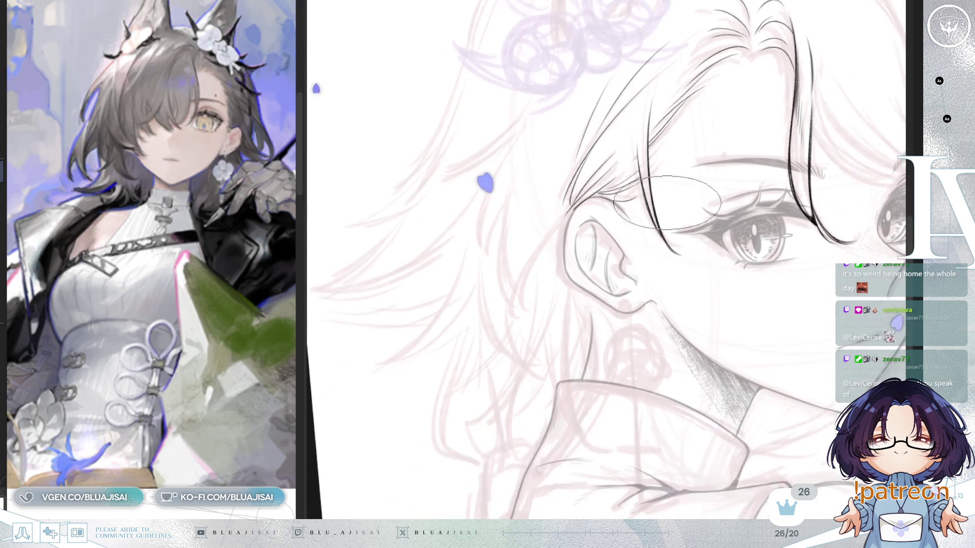
{"action": "scroll", "coordinate": [602, 228], "scroll_direction": "down", "scroll_amount": 2}
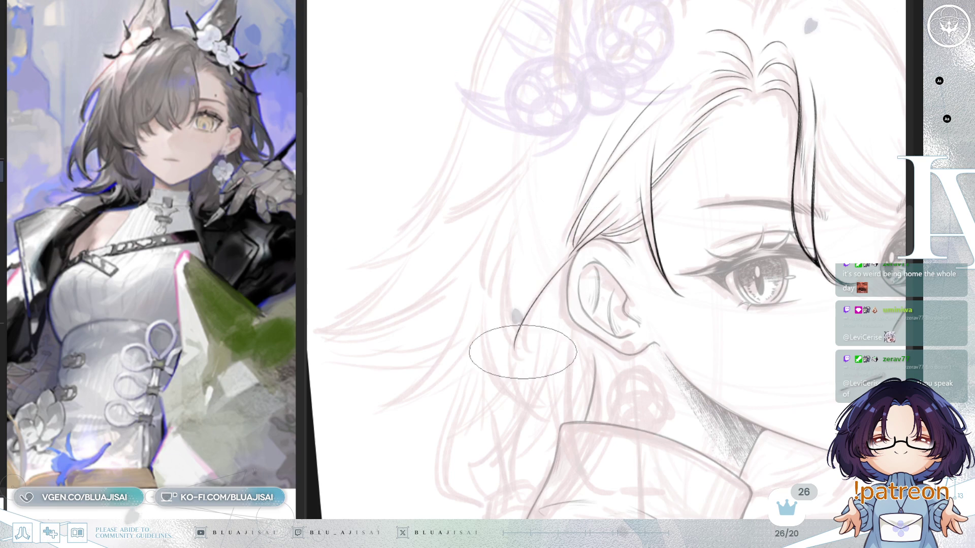
- Ink two hair strands falling down beside and left of the ear
{"action": "left_click_drag", "start_coordinate": [570, 263], "coordinate": [519, 338]}
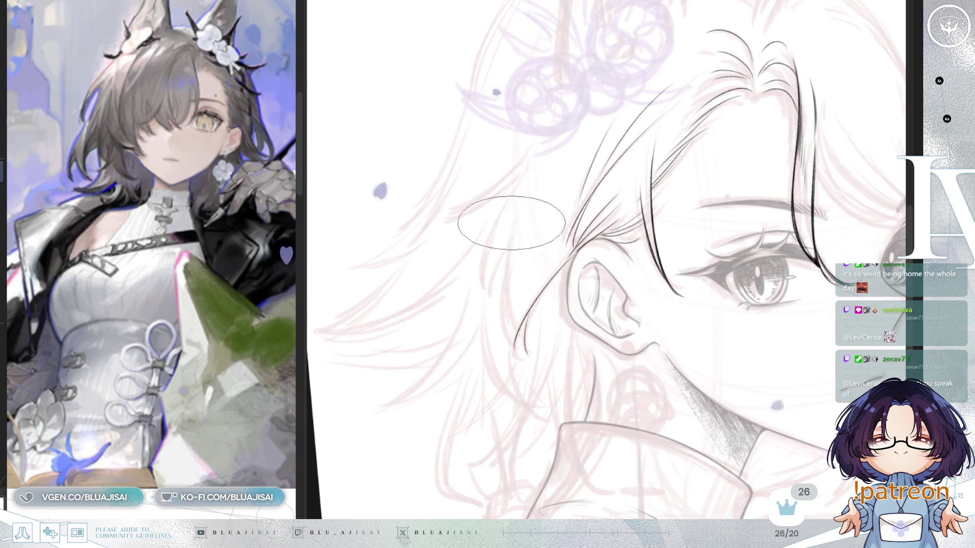
{"action": "mouse_move", "coordinate": [509, 183]}
{"action": "left_mouse_down"}
{"action": "mouse_move", "coordinate": [482, 282]}
{"action": "mouse_move", "coordinate": [487, 301]}
{"action": "left_mouse_up"}
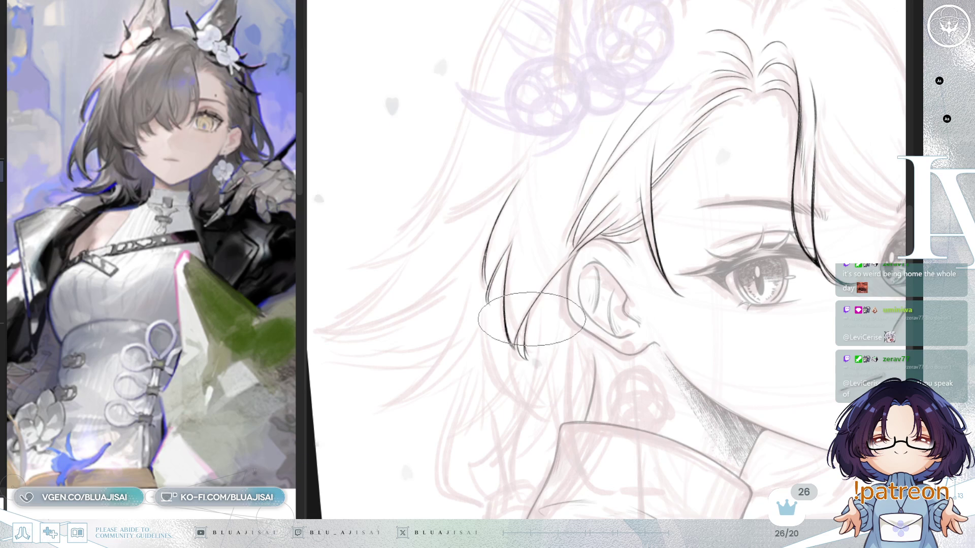
{"action": "left_click_drag", "start_coordinate": [567, 249], "coordinate": [559, 305]}
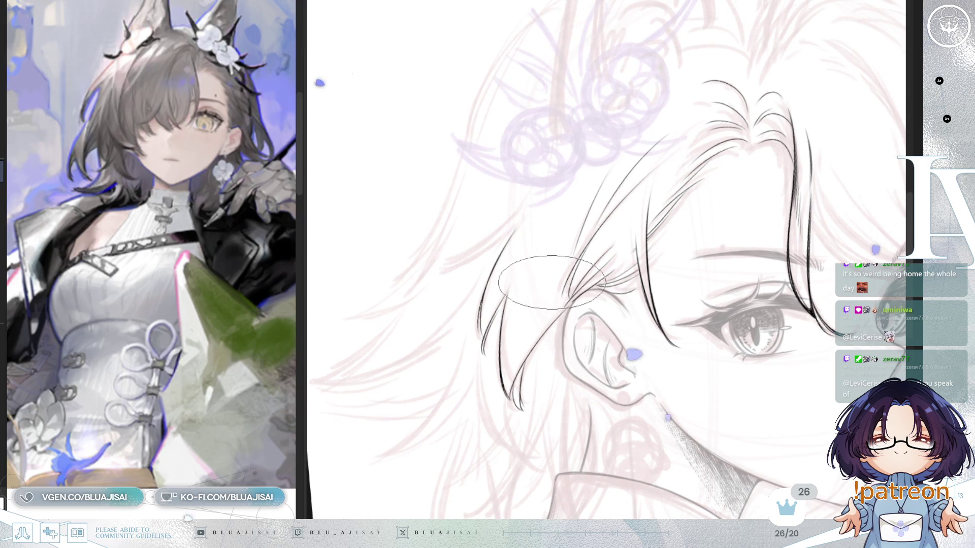
{"action": "left_click_drag", "start_coordinate": [549, 252], "coordinate": [544, 289]}
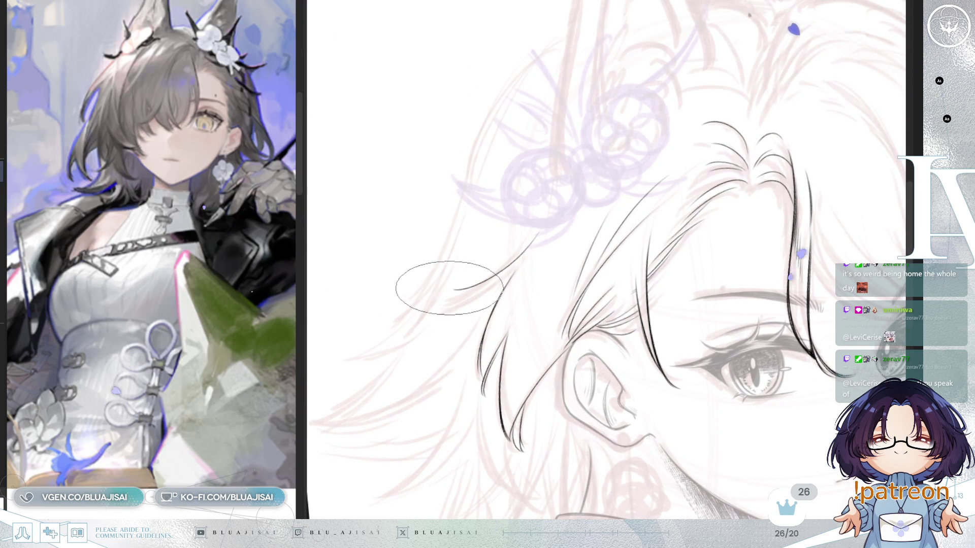
- Extend the hair stroke left, erase the misplaced part and redraw the curving strand
{"action": "left_click_drag", "start_coordinate": [442, 285], "coordinate": [494, 282]}
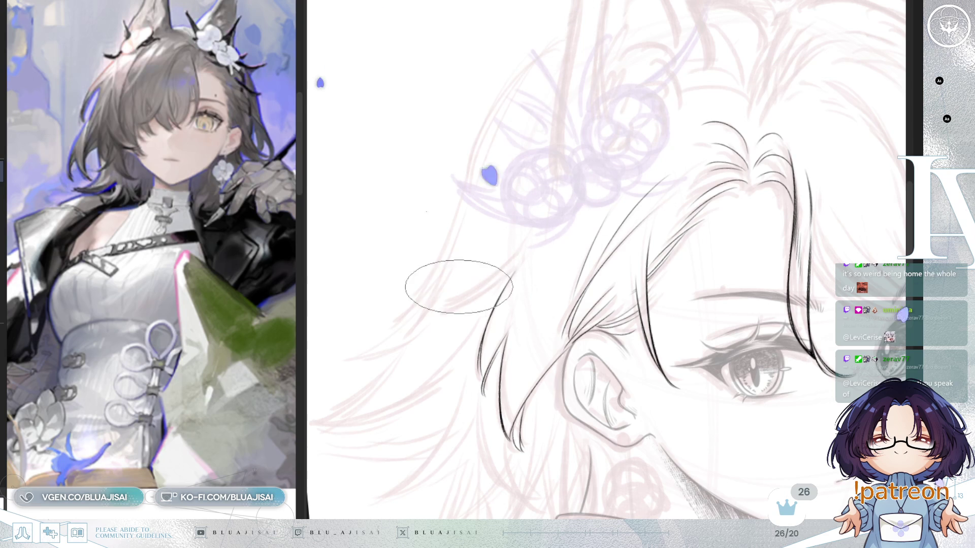
{"action": "left_click_drag", "start_coordinate": [525, 259], "coordinate": [463, 279]}
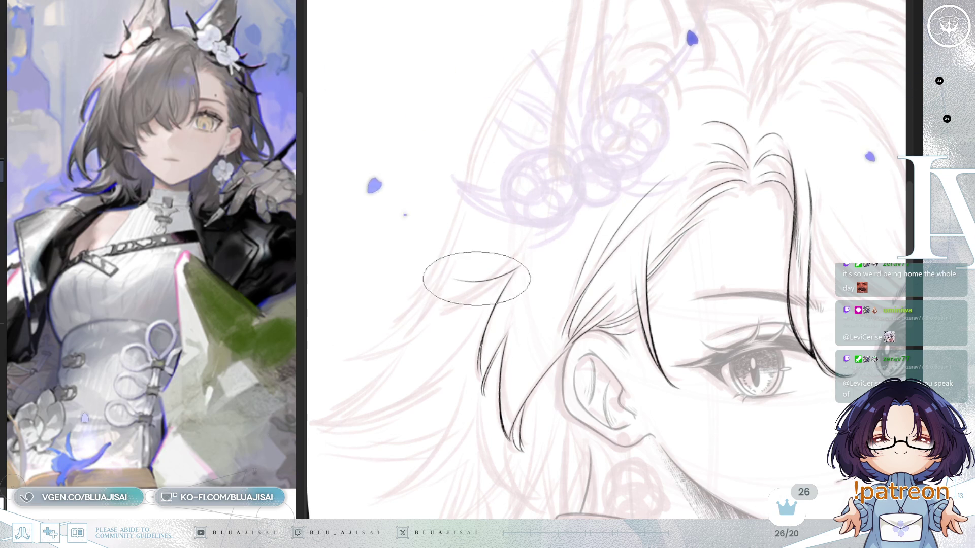
{"action": "left_click_drag", "start_coordinate": [538, 233], "coordinate": [457, 280]}
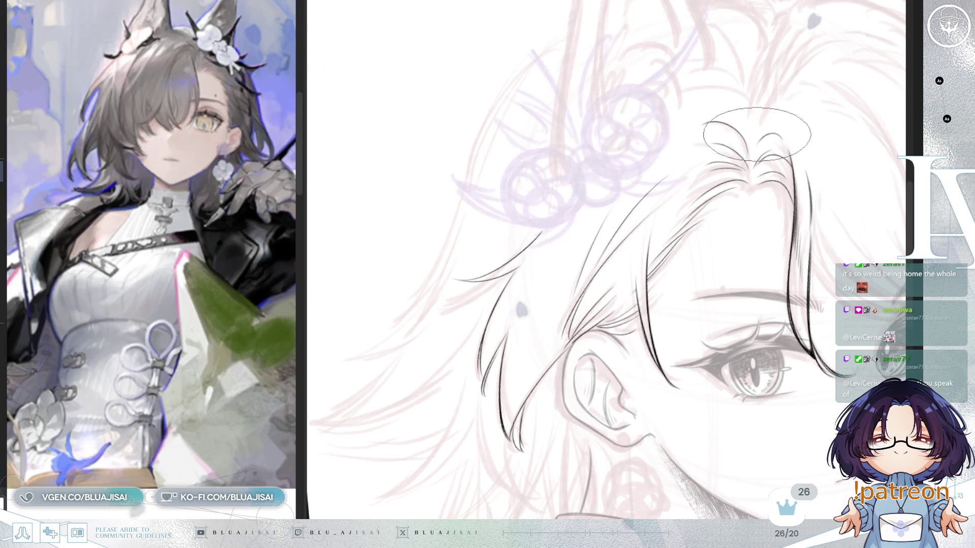
{"action": "scroll", "coordinate": [701, 191], "scroll_direction": "down", "scroll_amount": 3}
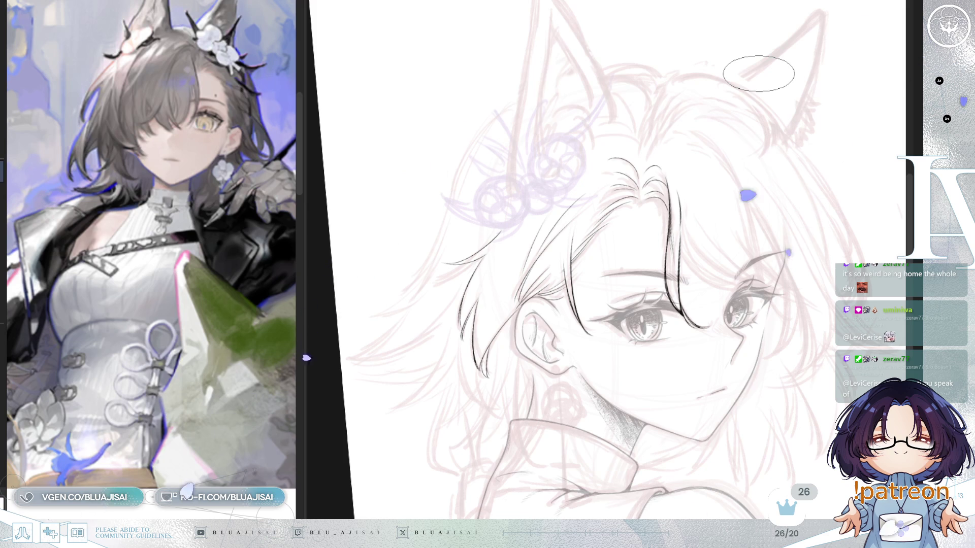
{"action": "scroll", "coordinate": [617, 220], "scroll_direction": "up", "scroll_amount": 1}
{"action": "scroll", "coordinate": [610, 228], "scroll_direction": "up", "scroll_amount": 1}
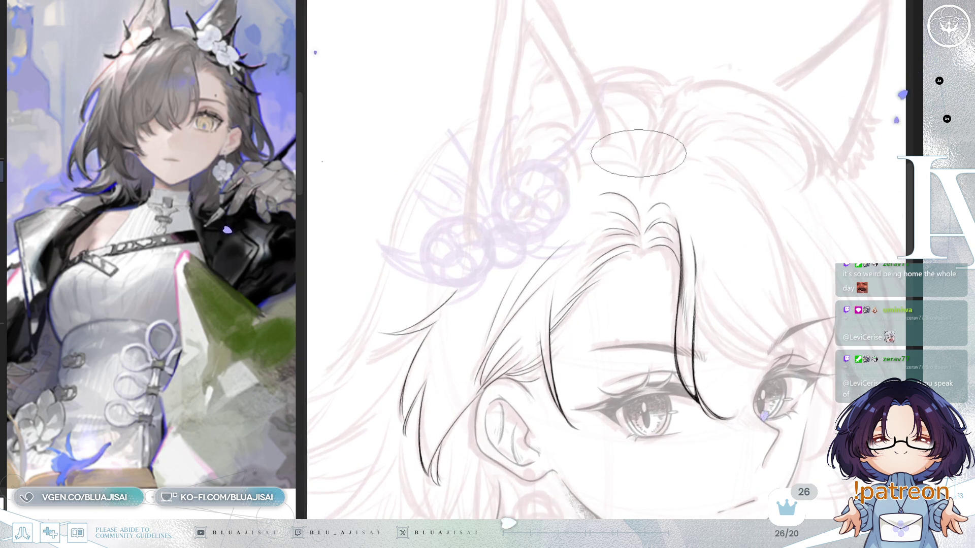
{"action": "scroll", "coordinate": [606, 235], "scroll_direction": "up", "scroll_amount": 1}
{"action": "scroll", "coordinate": [606, 236], "scroll_direction": "up", "scroll_amount": 1}
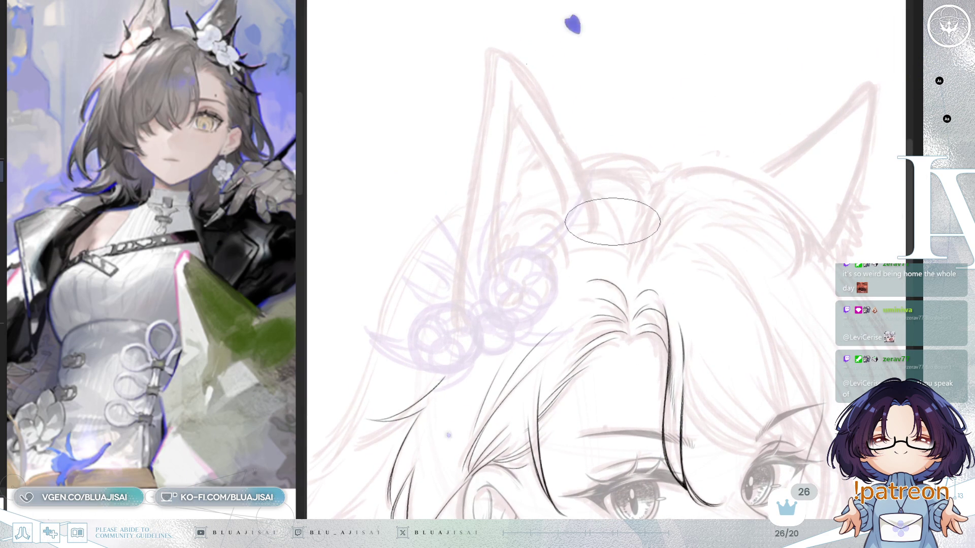
- Ink the left fox ear's outer edges up to the tip and down the right side
{"action": "key", "text": "End"}
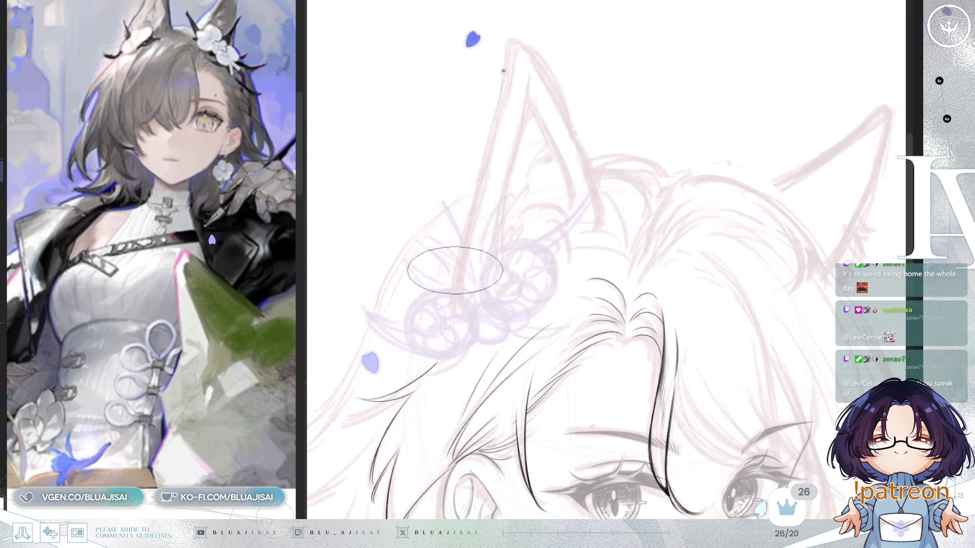
{"action": "scroll", "coordinate": [235, 447], "scroll_direction": "up", "scroll_amount": 2}
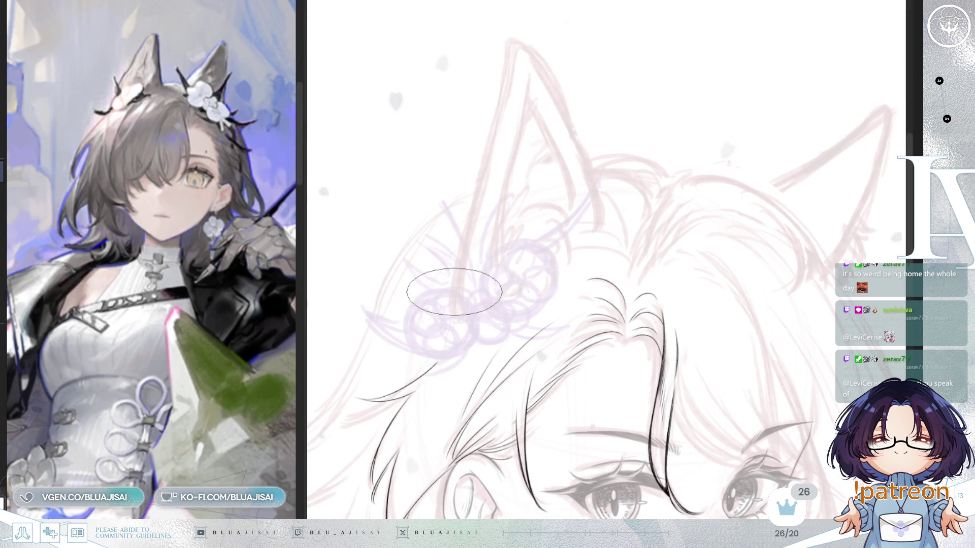
{"action": "left_click_drag", "start_coordinate": [458, 281], "coordinate": [470, 207]}
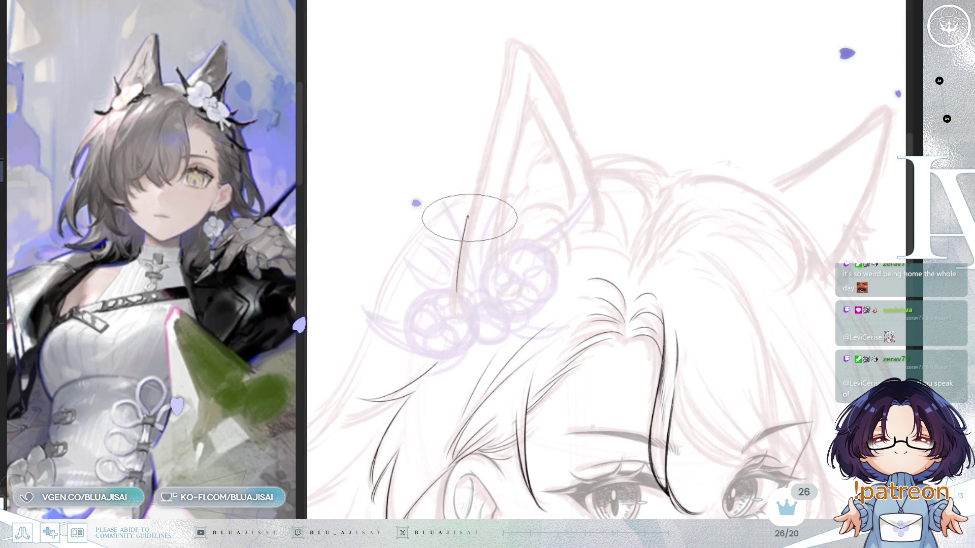
{"action": "mouse_move", "coordinate": [475, 191]}
{"action": "left_mouse_down"}
{"action": "mouse_move", "coordinate": [507, 62]}
{"action": "mouse_move", "coordinate": [534, 58]}
{"action": "left_mouse_up"}
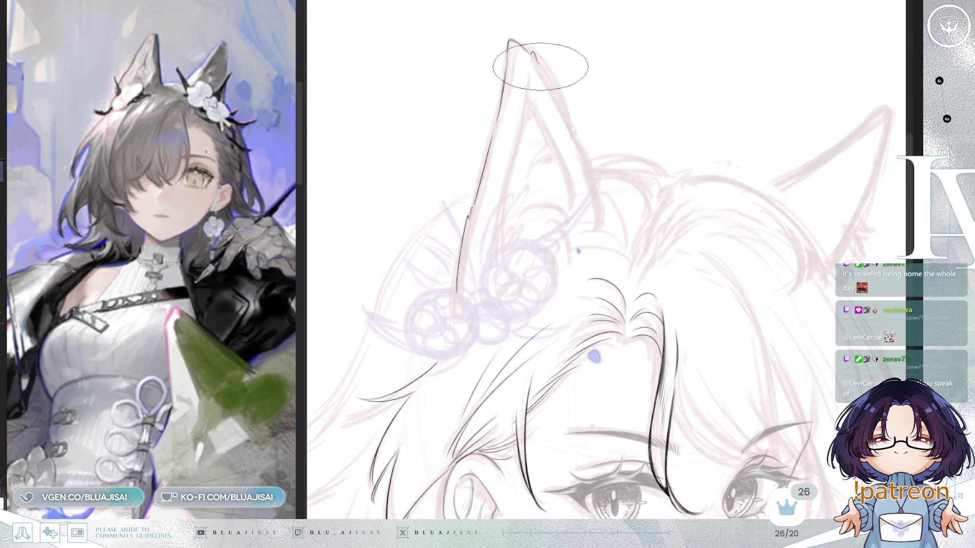
{"action": "left_click_drag", "start_coordinate": [533, 55], "coordinate": [581, 154]}
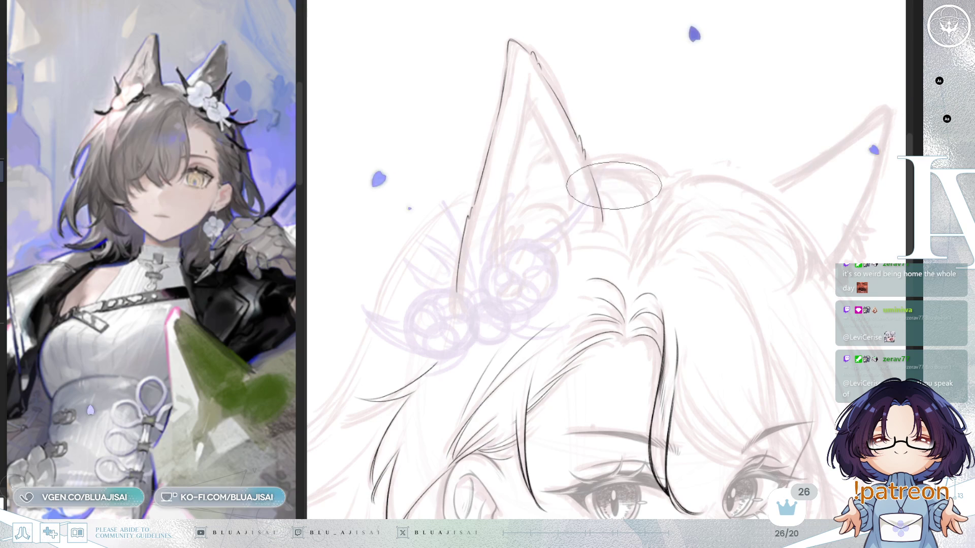
{"action": "key", "text": "h"}
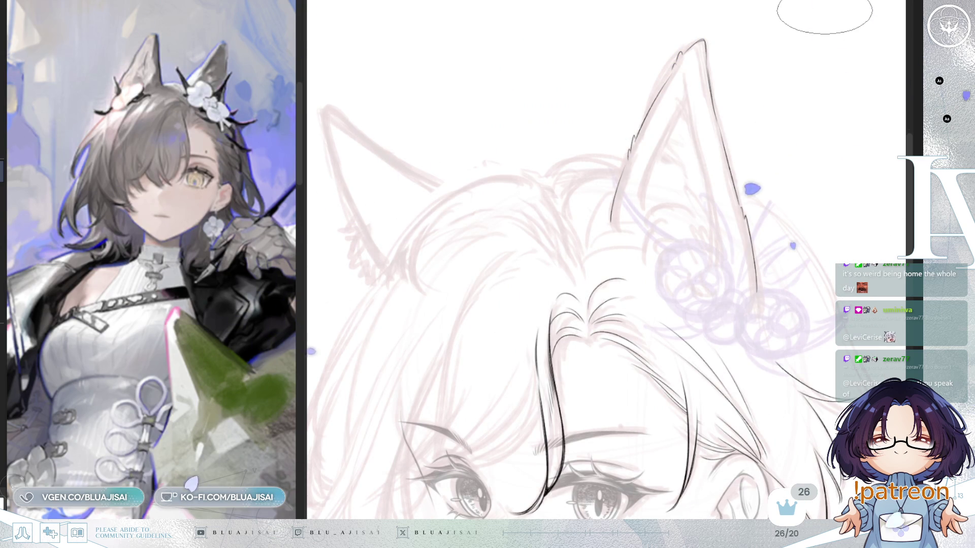
{"action": "left_click_drag", "start_coordinate": [690, 47], "coordinate": [647, 57]}
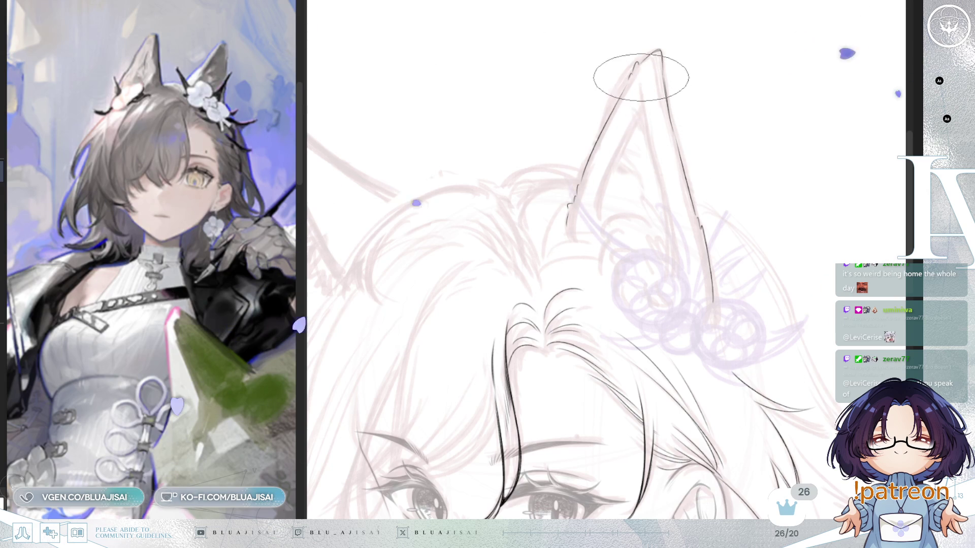
- Ink the inner ear line running down from the tip
{"action": "key", "text": "h"}
{"action": "left_click_drag", "start_coordinate": [574, 73], "coordinate": [548, 210]}
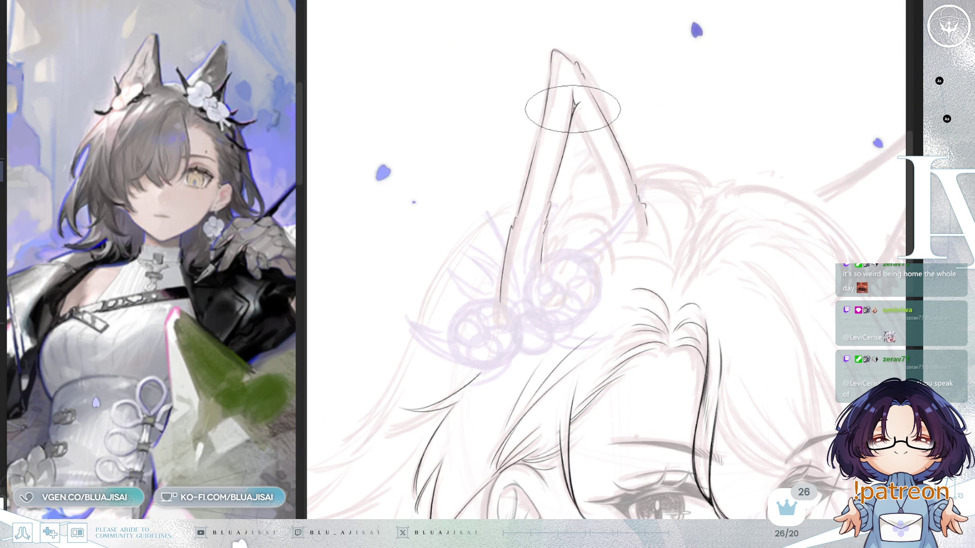
{"action": "scroll", "coordinate": [572, 98], "scroll_direction": "up", "scroll_amount": 1}
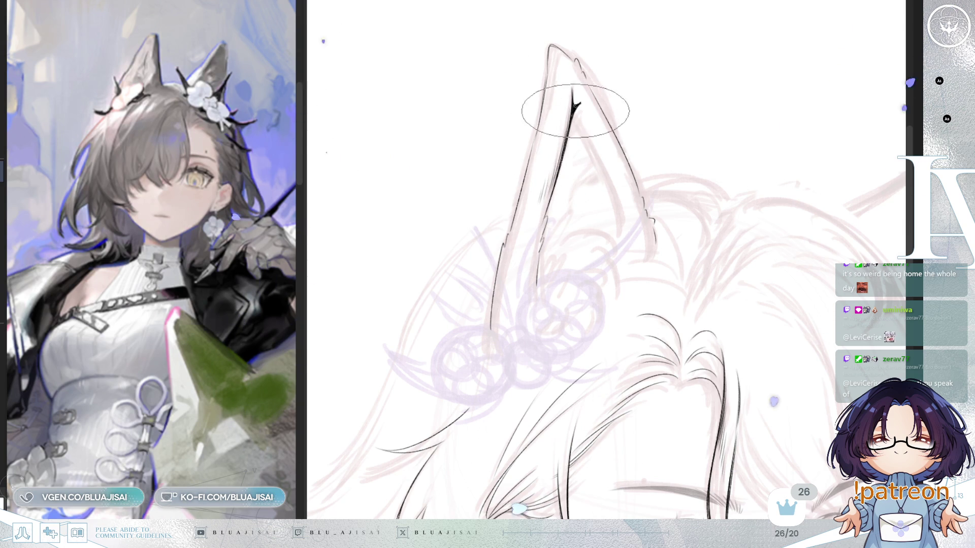
{"action": "key", "text": "End"}
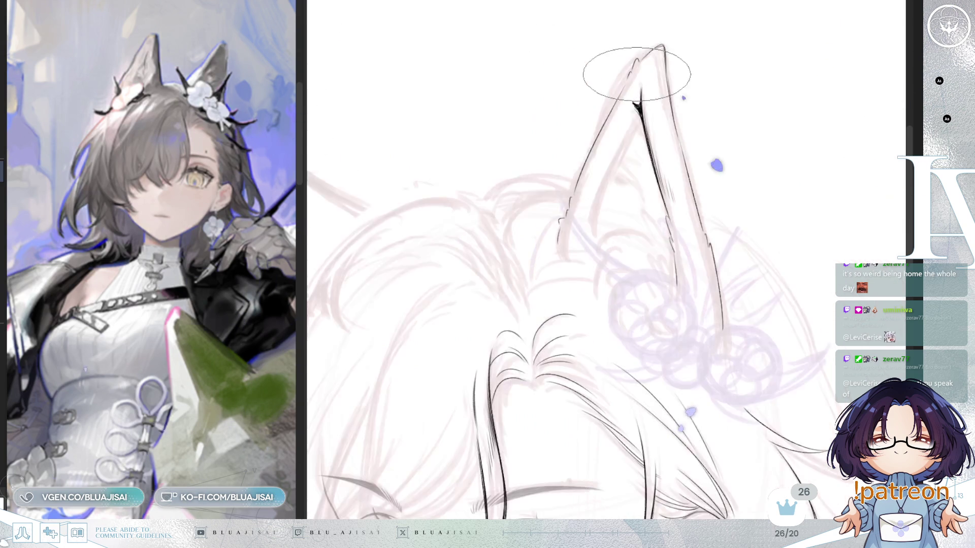
{"action": "key", "text": "End"}
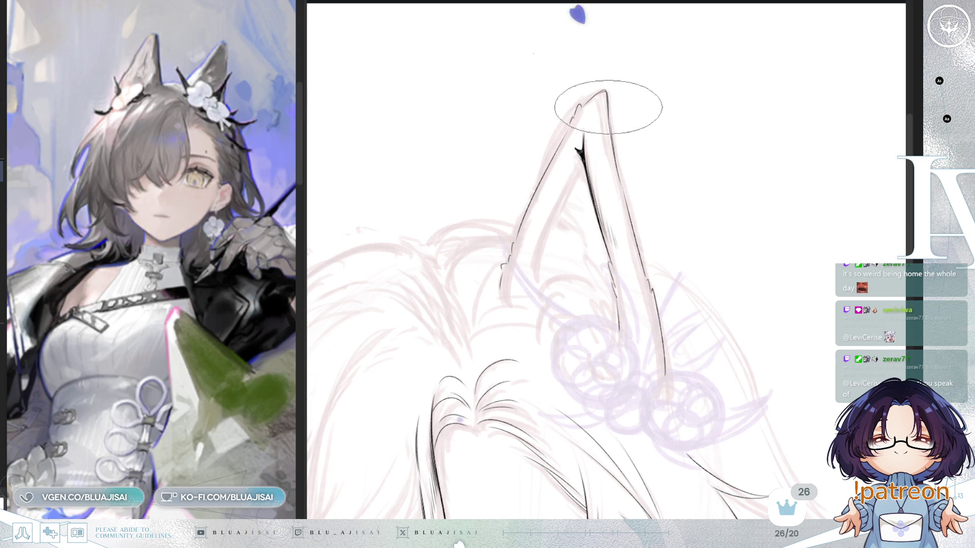